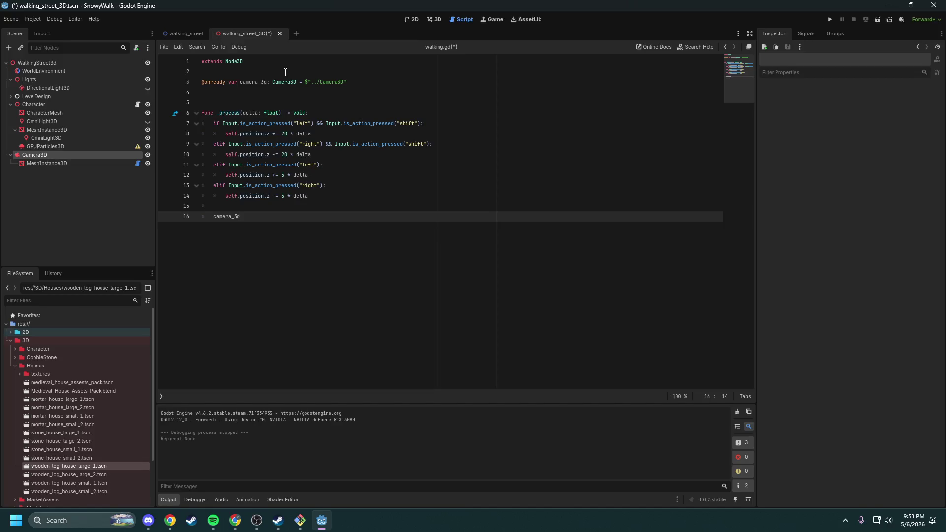
# Step: Finish line 16 as camera_3d.position = self.position and save the scene and script
pyautogui.write('.po')
pyautogui.press('Return')
pyautogui.write('= self.')
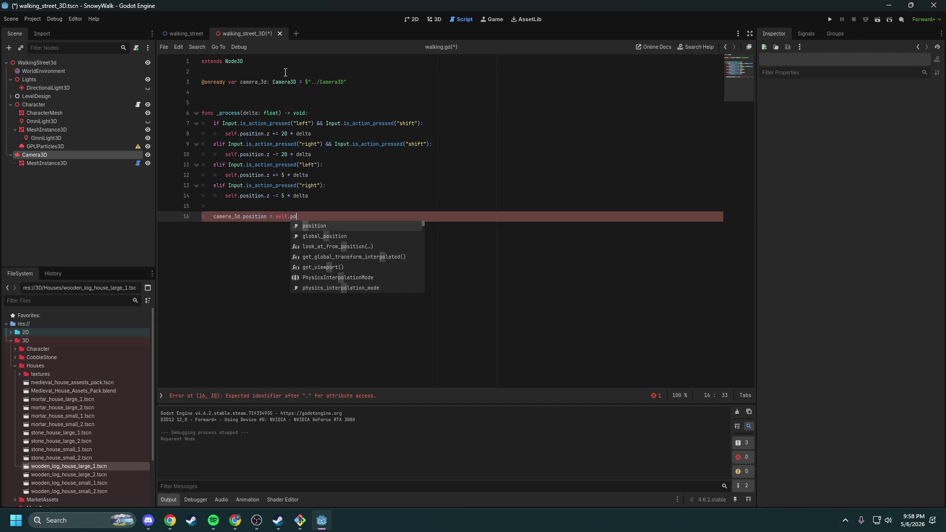
pyautogui.write('po')
pyautogui.press('Return')
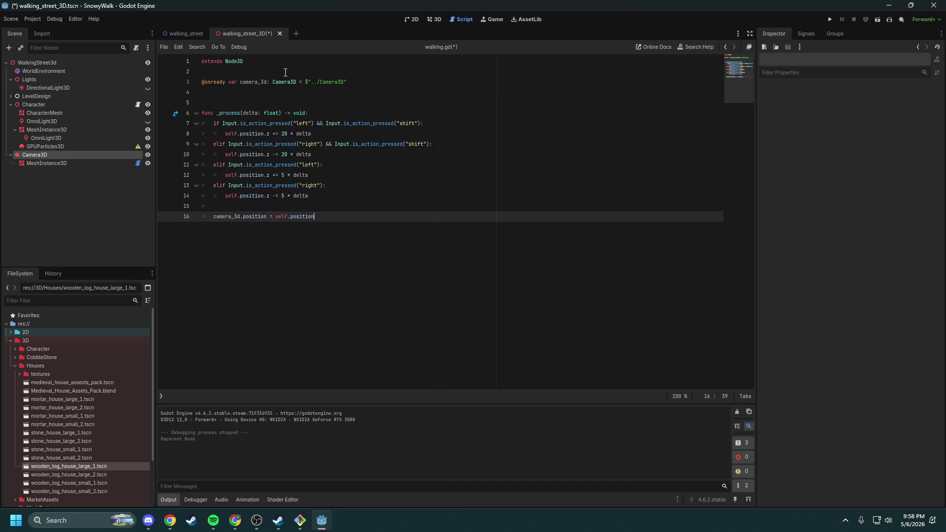
pyautogui.hotkey('ctrl', 's')
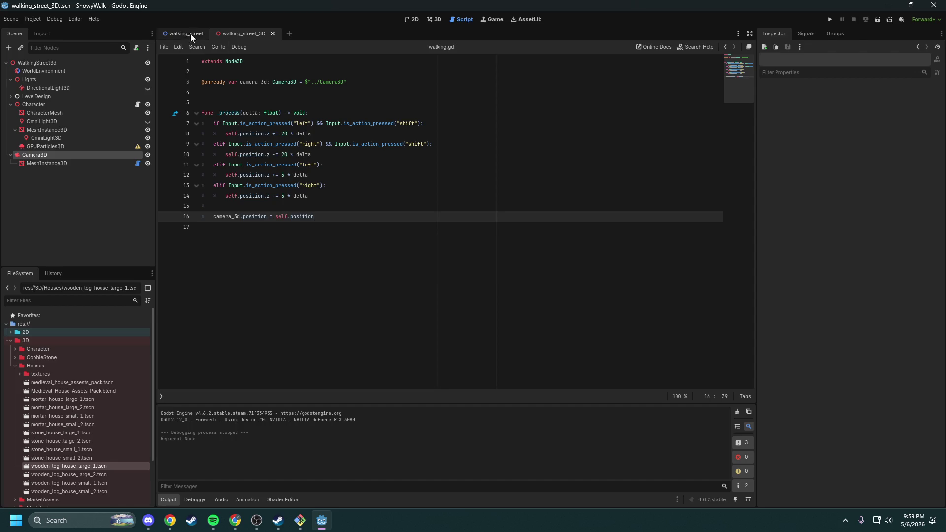
# Step: Switch to the 3D view and compare the walking_street and walking_street_3D scenes
pyautogui.click(413, 19)
pyautogui.click(434, 20)
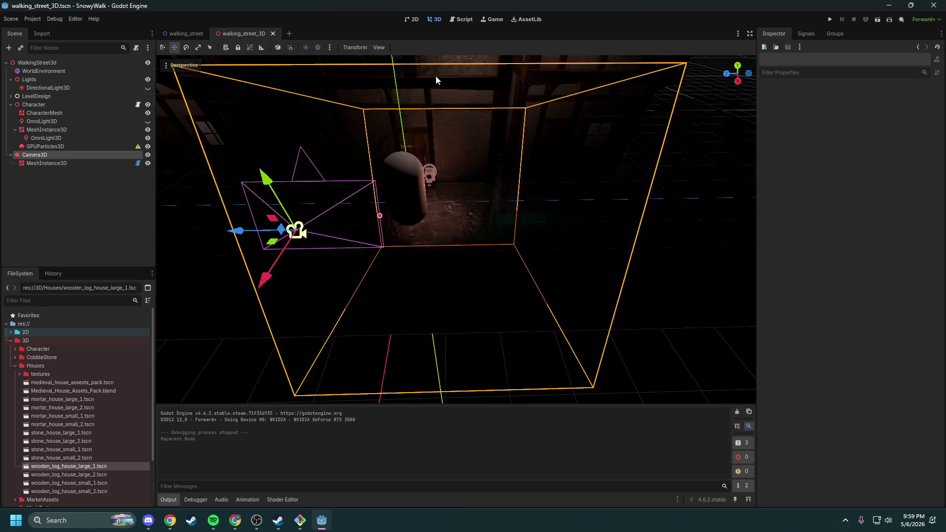
pyautogui.moveTo(471, 202); pyautogui.dragTo(359, 239)
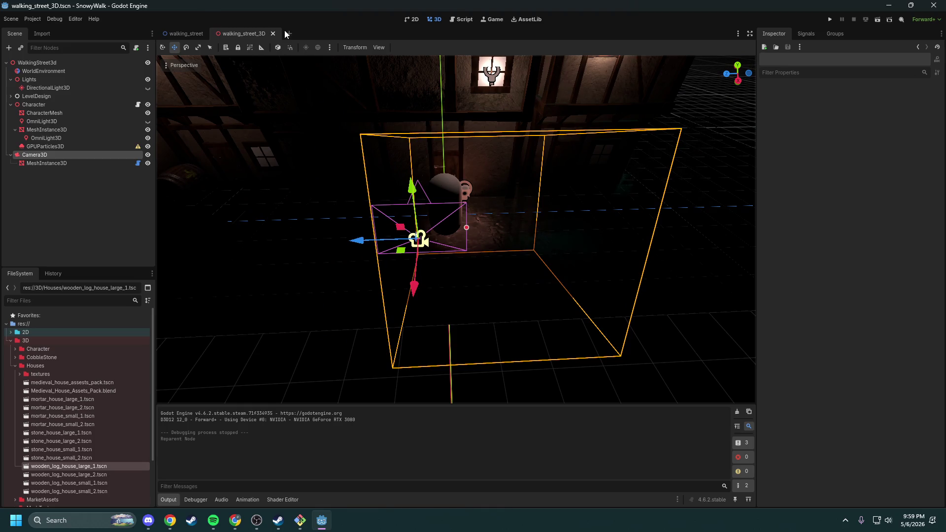
pyautogui.click(185, 34)
pyautogui.click(235, 36)
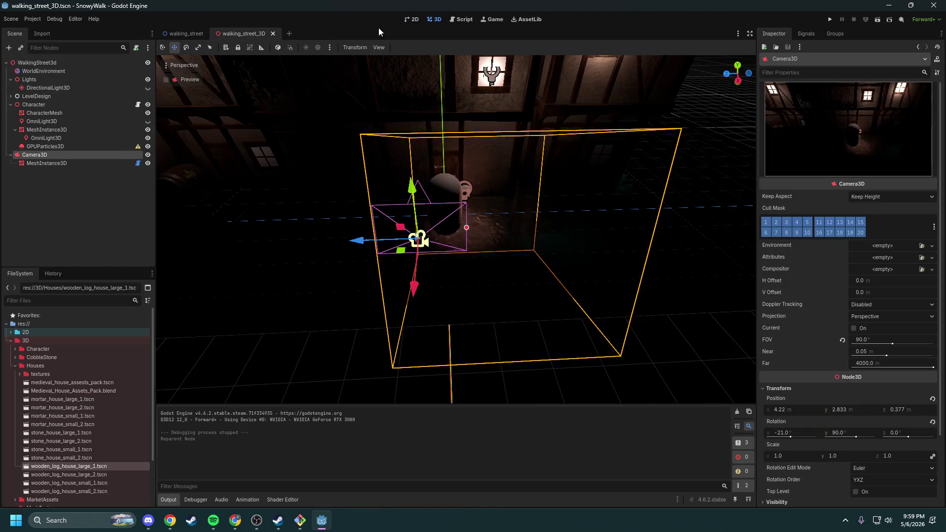
pyautogui.click(199, 33)
# Step: Look over the 2D walking_street canvas, then close the walking_street scene tab
pyautogui.rightClick(402, 242)
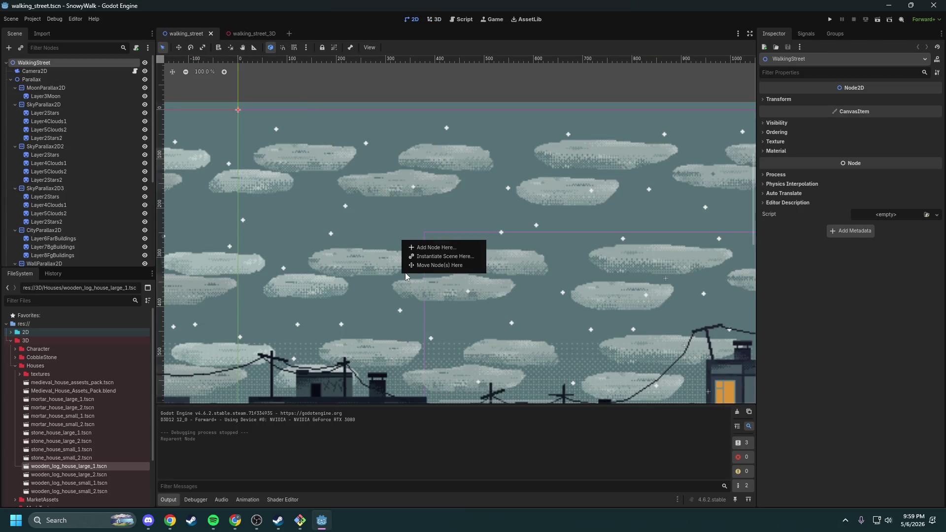
pyautogui.scroll(-13, 365, 237)
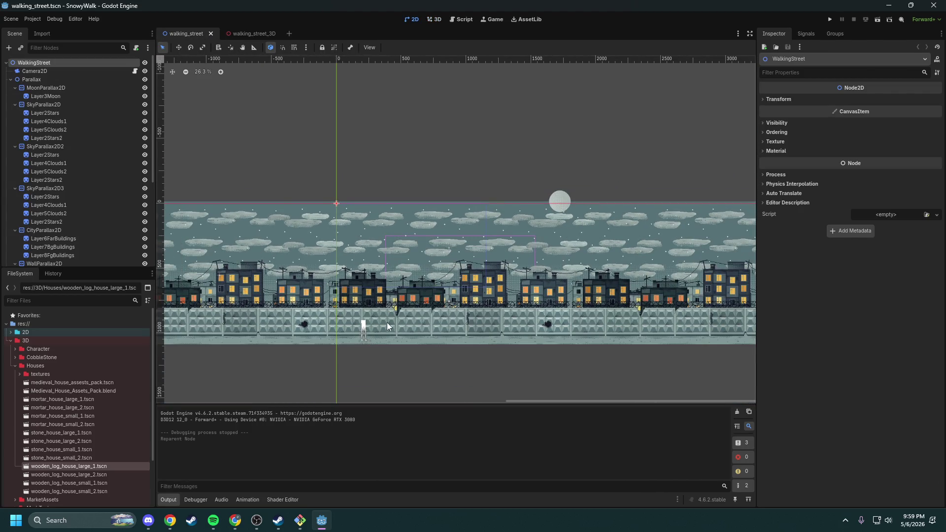
pyautogui.scroll(10, 375, 352)
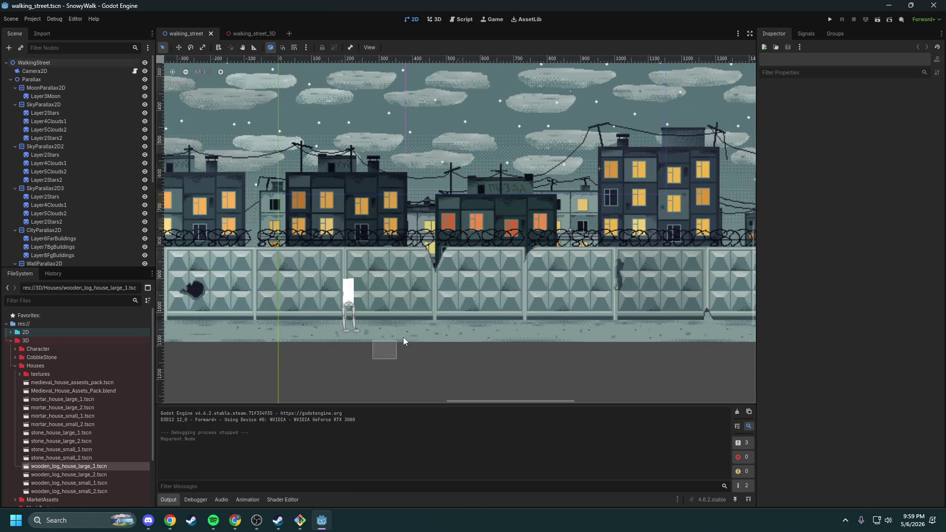
pyautogui.rightClick(392, 351)
pyautogui.scroll(-3, 392, 355)
pyautogui.moveTo(349, 366); pyautogui.dragTo(376, 309)
pyautogui.click(217, 34)
pyautogui.click(189, 33)
pyautogui.click(207, 34)
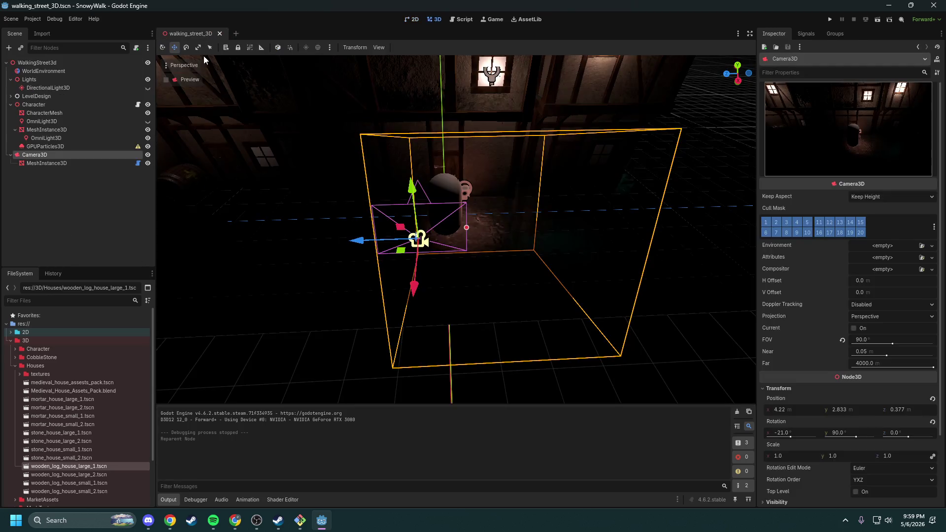
# Step: Move Camera3D up to just after WorldEnvironment and open the Character's walking.gd script
pyautogui.moveTo(423, 267)
pyautogui.mouseDown()
pyautogui.moveTo(464, 246)
pyautogui.moveTo(482, 273)
pyautogui.moveTo(444, 236)
pyautogui.moveTo(473, 232)
pyautogui.moveTo(433, 247)
pyautogui.mouseUp()
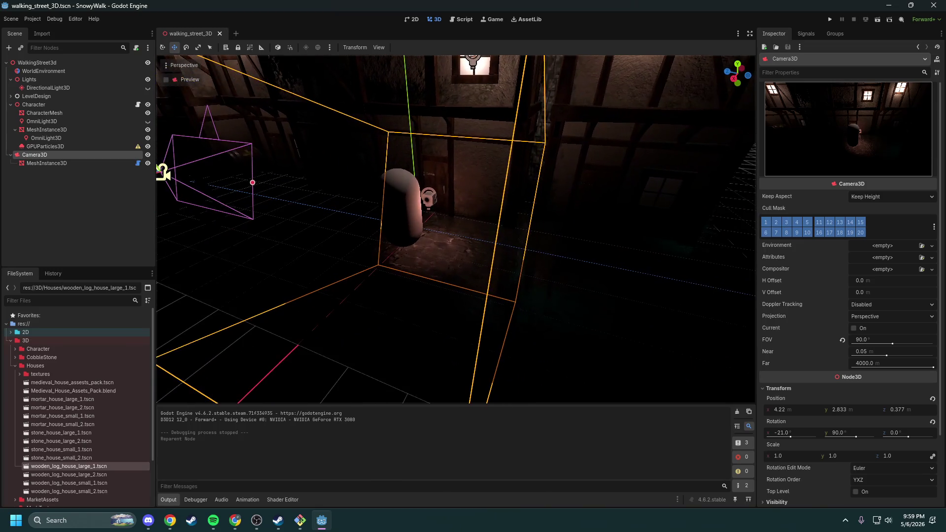
pyautogui.moveTo(47, 154)
pyautogui.mouseDown()
pyautogui.moveTo(37, 68)
pyautogui.moveTo(36, 77)
pyautogui.mouseUp()
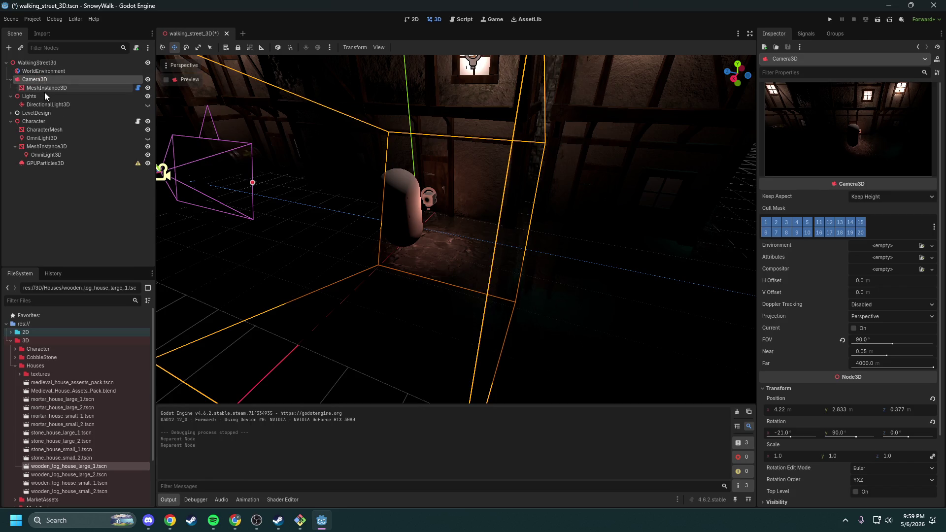
pyautogui.click(40, 129)
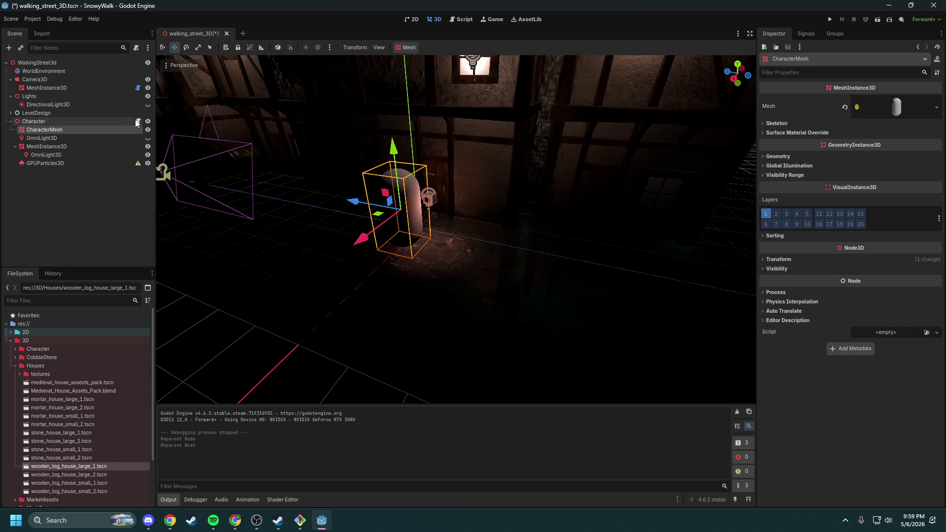
pyautogui.click(137, 121)
pyautogui.write('camera_3d.position = self.position')
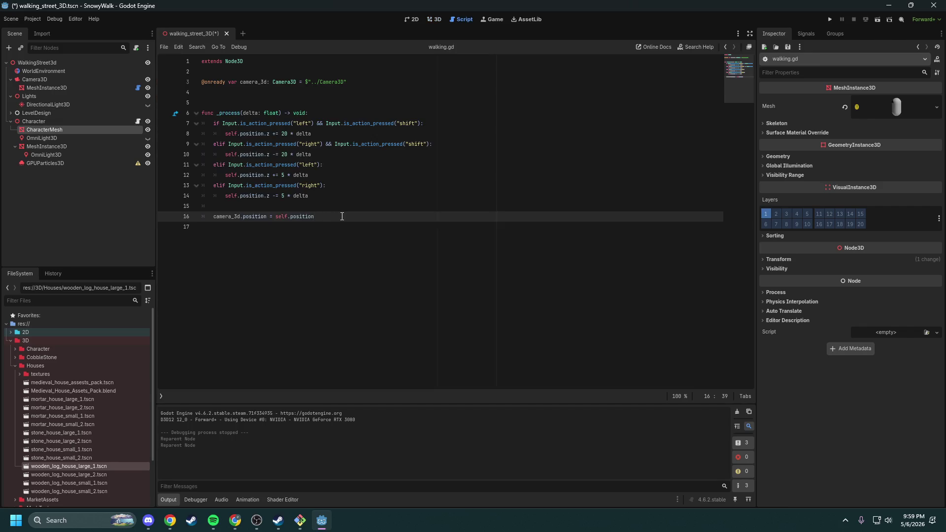
# Step: Change line 16 to camera_3d.position.z = self.position.z and save
pyautogui.write('.z')
pyautogui.press('Left')
pyautogui.press('Left')
pyautogui.press('Left')
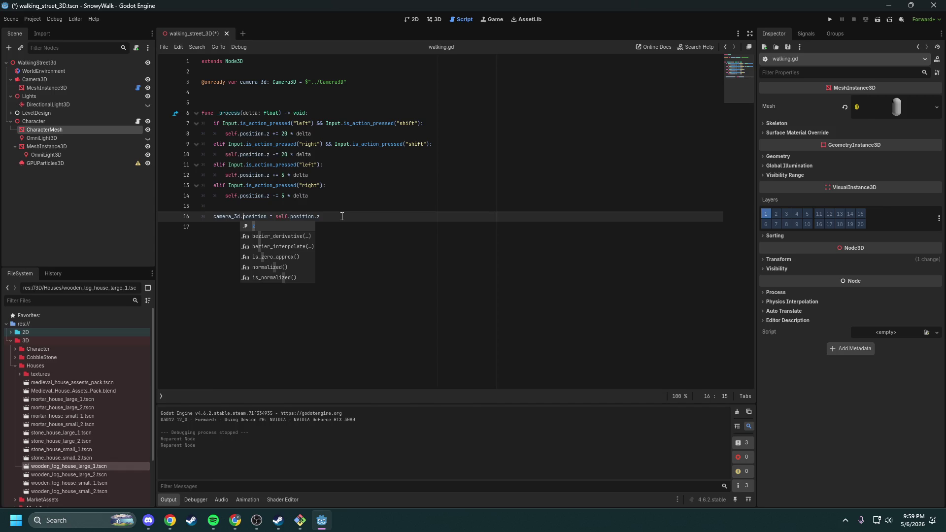
pyautogui.hotkey('ctrl', 'Right')
pyautogui.write('.z')
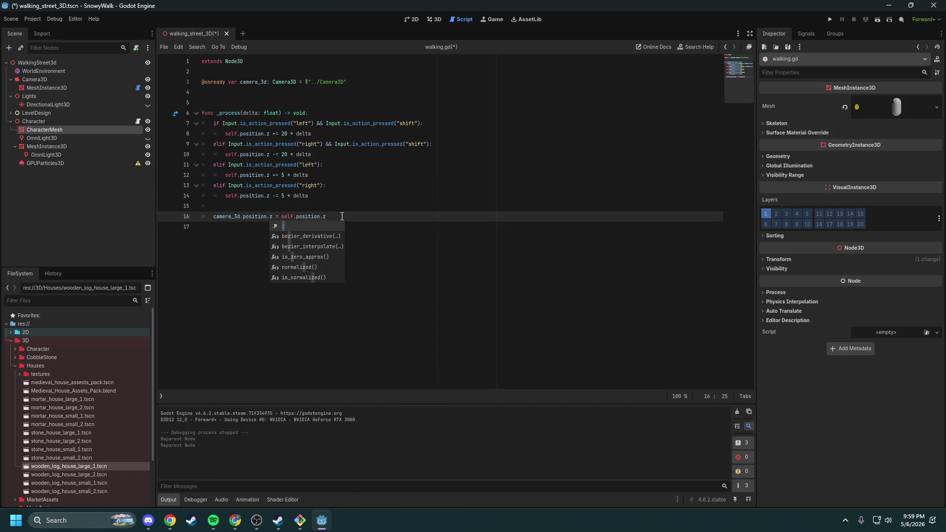
pyautogui.hotkey('ctrl', 's')
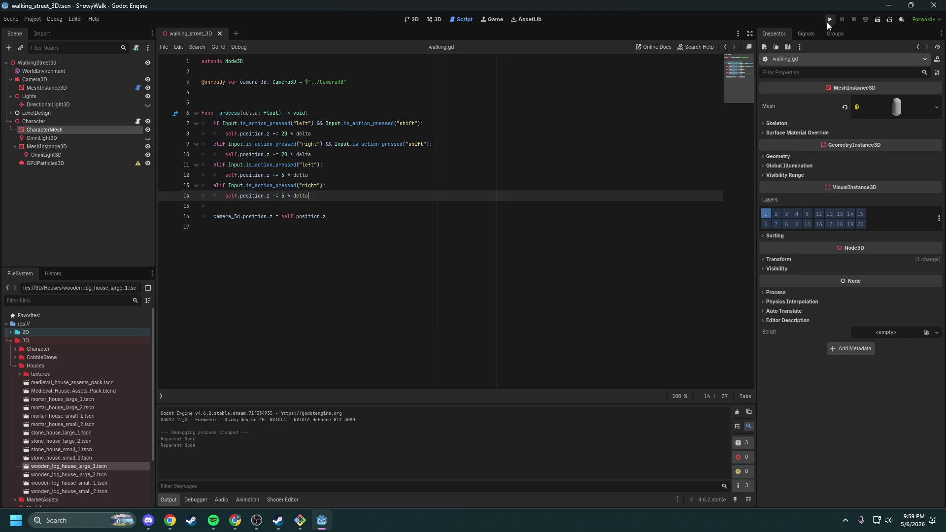
# Step: Test-run the game to check the camera follow, then stop it and return to 3D
pyautogui.click(830, 19)
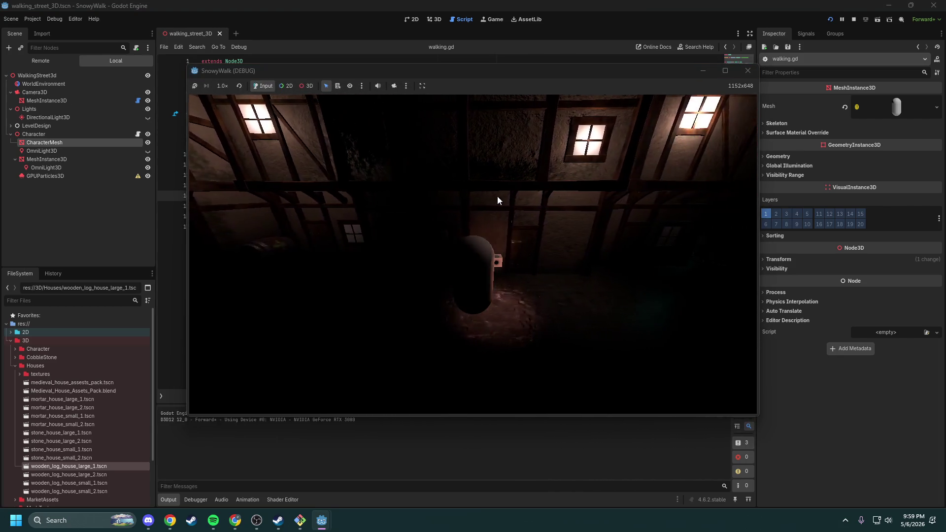
pyautogui.click(748, 71)
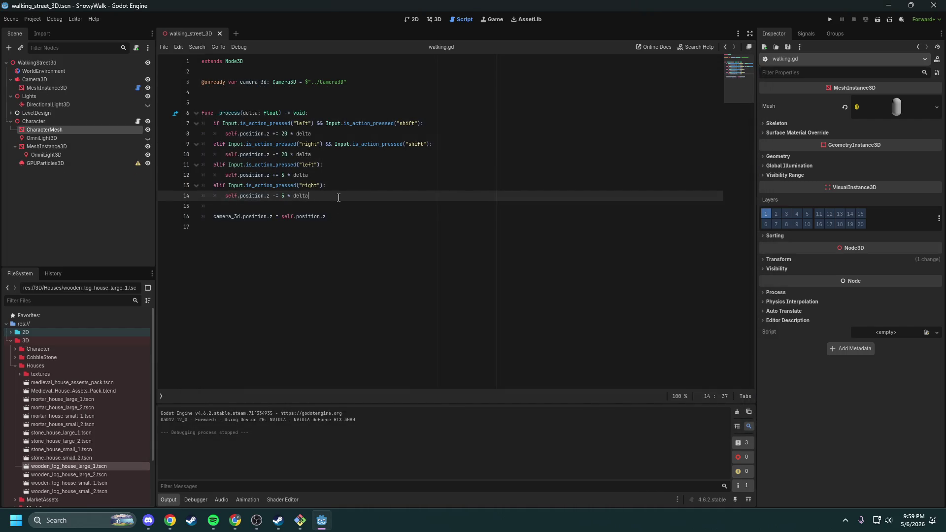
pyautogui.hotkey('ctrl', 'F2')
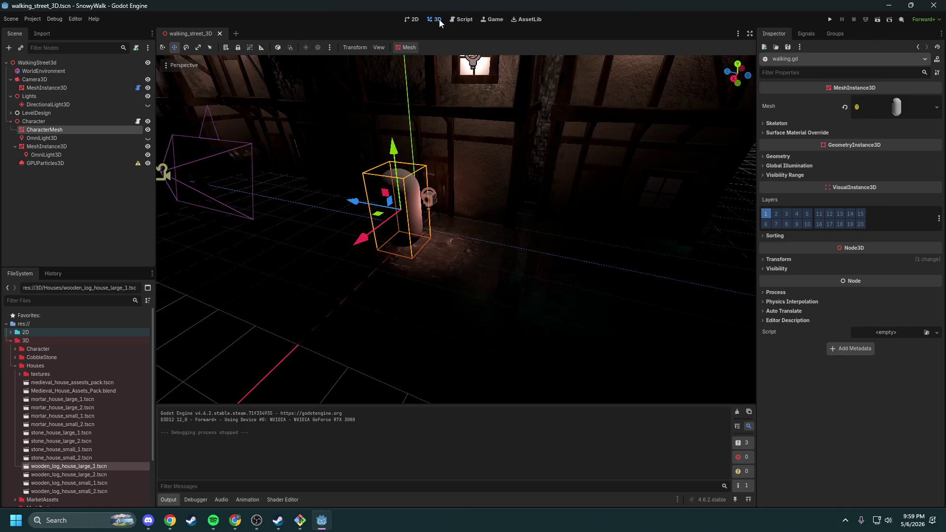
# Step: Try rotating CharacterMesh around Z in the Inspector, then undo it
pyautogui.moveTo(486, 229); pyautogui.dragTo(498, 228)
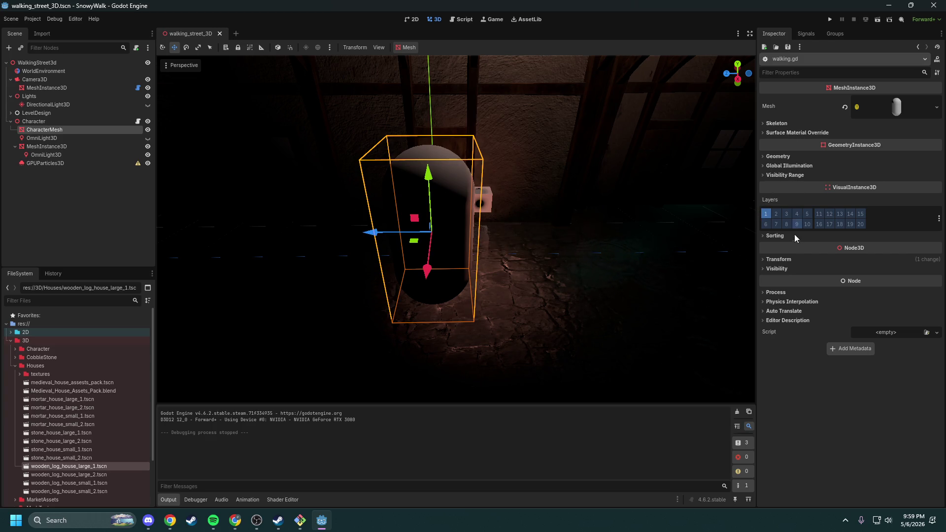
pyautogui.click(787, 261)
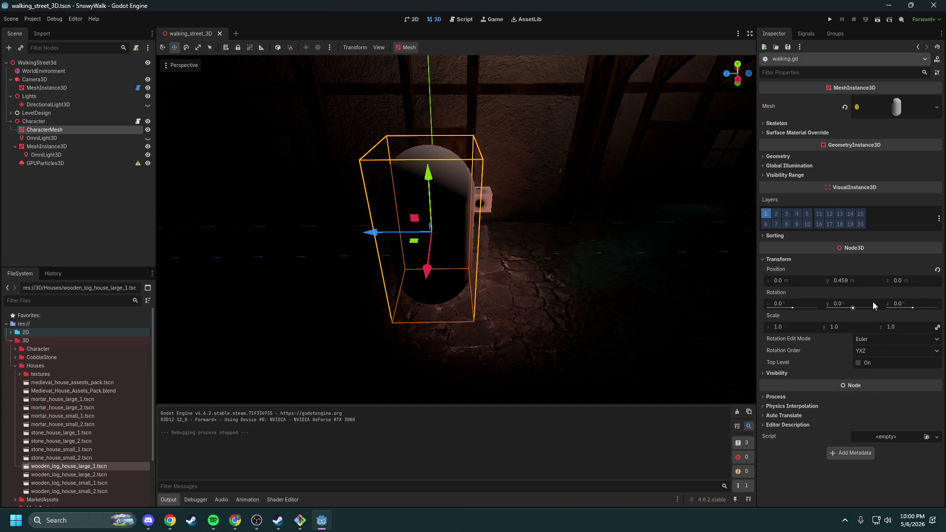
pyautogui.moveTo(912, 307); pyautogui.dragTo(911, 308)
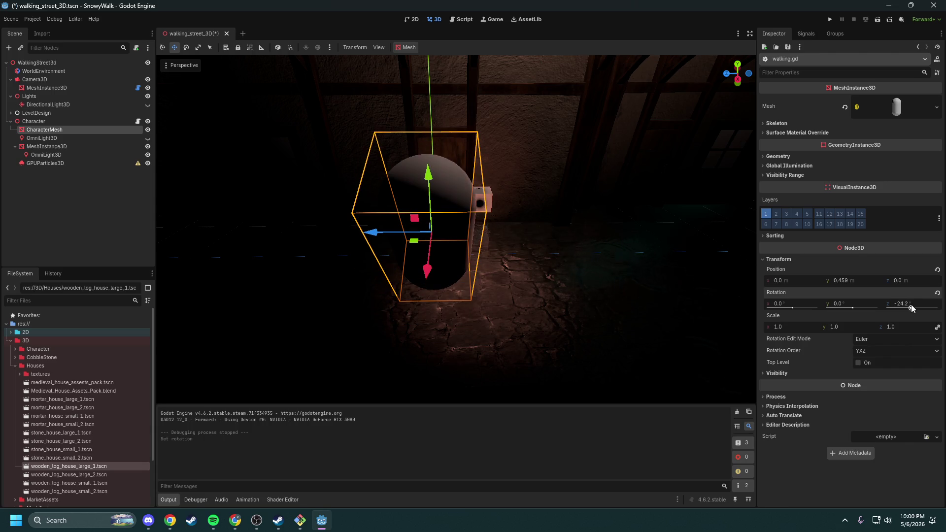
pyautogui.hotkey('ctrl', 'z')
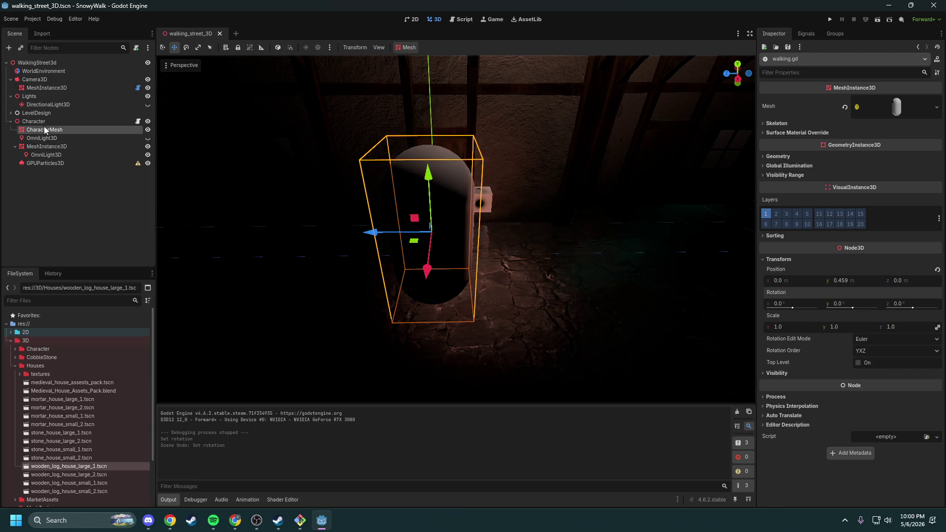
# Step: Make the box mesh a child of CharacterMesh
pyautogui.click(44, 147)
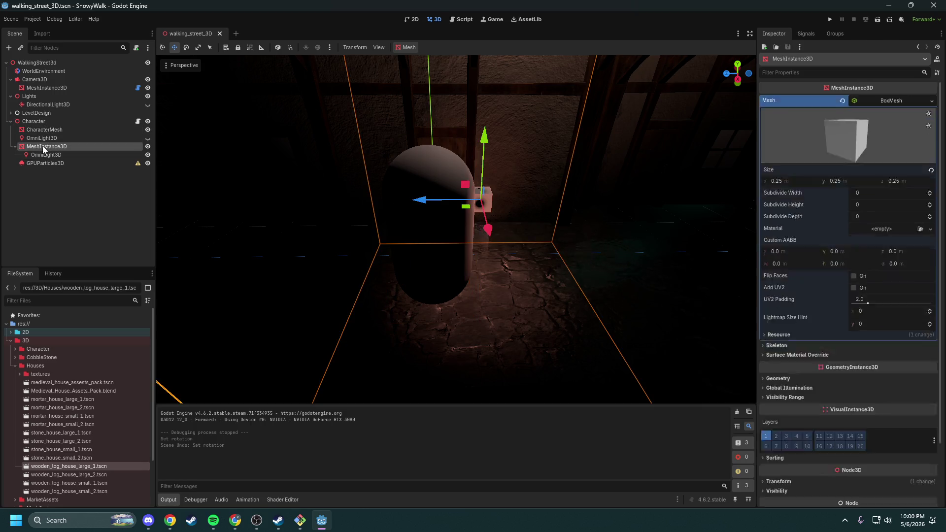
pyautogui.moveTo(526, 230); pyautogui.dragTo(573, 230)
pyautogui.click(66, 155)
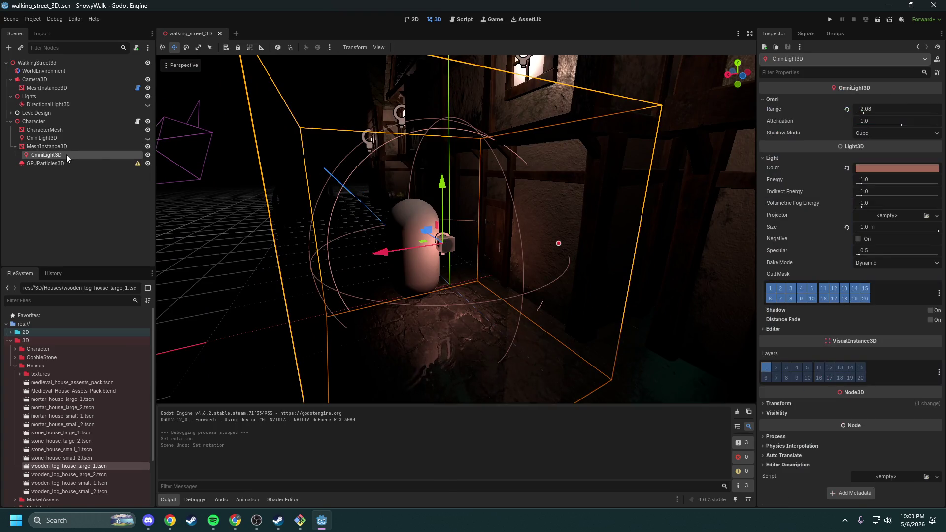
pyautogui.click(64, 147)
pyautogui.moveTo(64, 146); pyautogui.dragTo(63, 129)
# Step: Set CharacterMesh's Y rotation back to 0, save the scene and open walking.gd
pyautogui.click(59, 129)
pyautogui.doubleClick(59, 129)
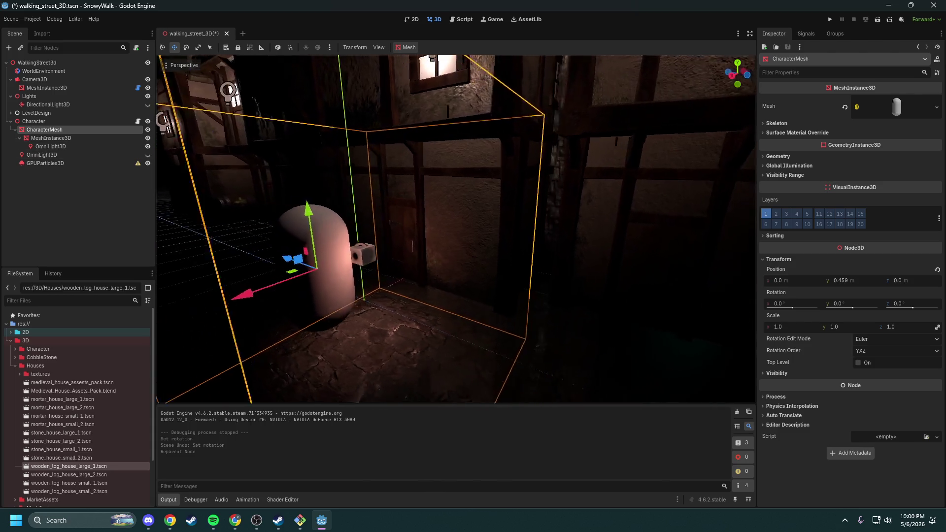
pyautogui.moveTo(792, 308)
pyautogui.mouseDown()
pyautogui.moveTo(849, 311)
pyautogui.moveTo(841, 312)
pyautogui.mouseUp()
pyautogui.hotkey('ctrl', 'z')
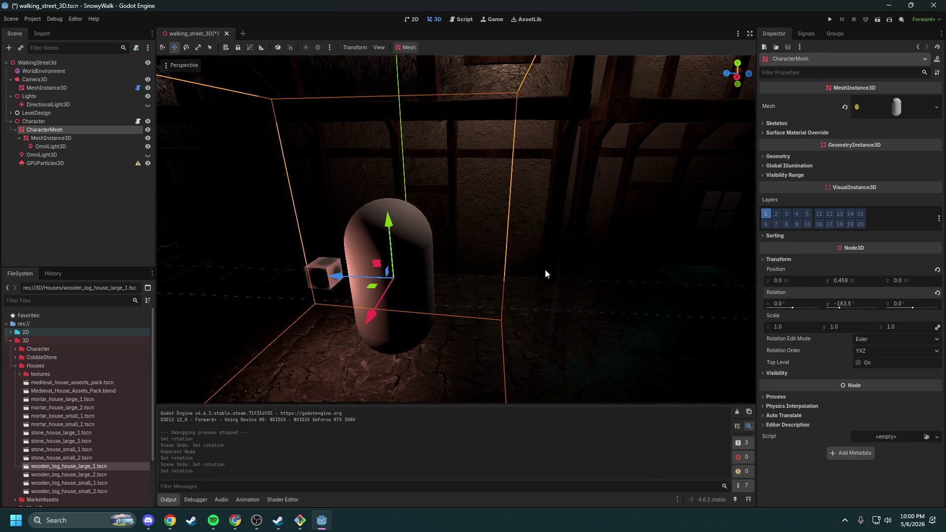
pyautogui.scroll(-5, 586, 282)
pyautogui.click(877, 304)
pyautogui.write('0')
pyautogui.press('Return')
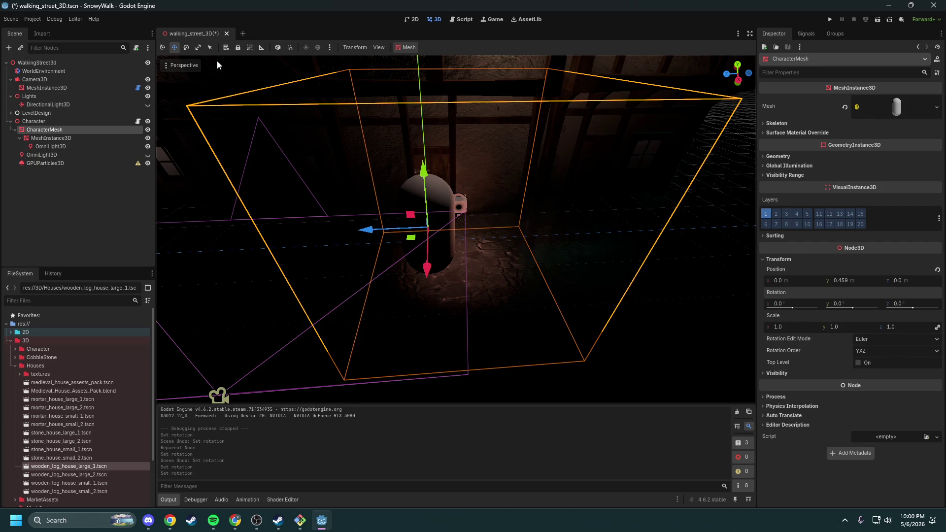
pyautogui.hotkey('ctrl', 's')
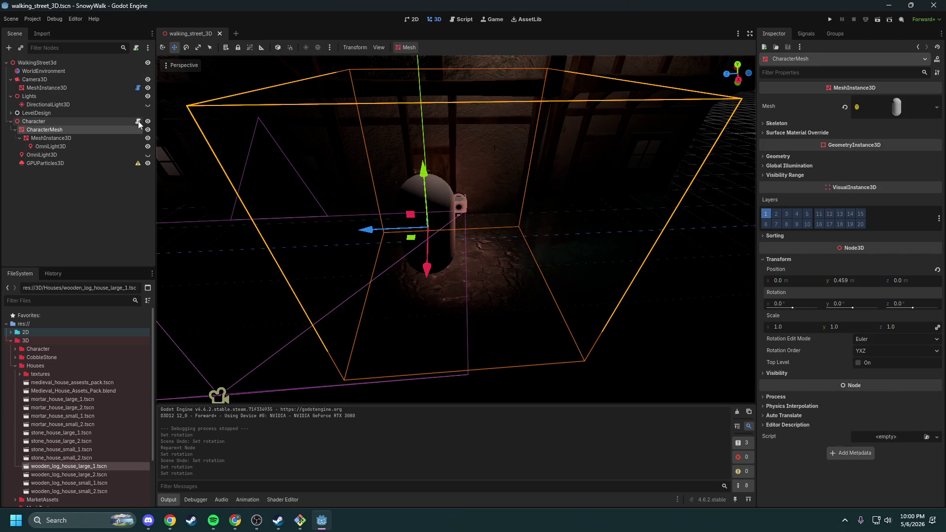
pyautogui.click(138, 122)
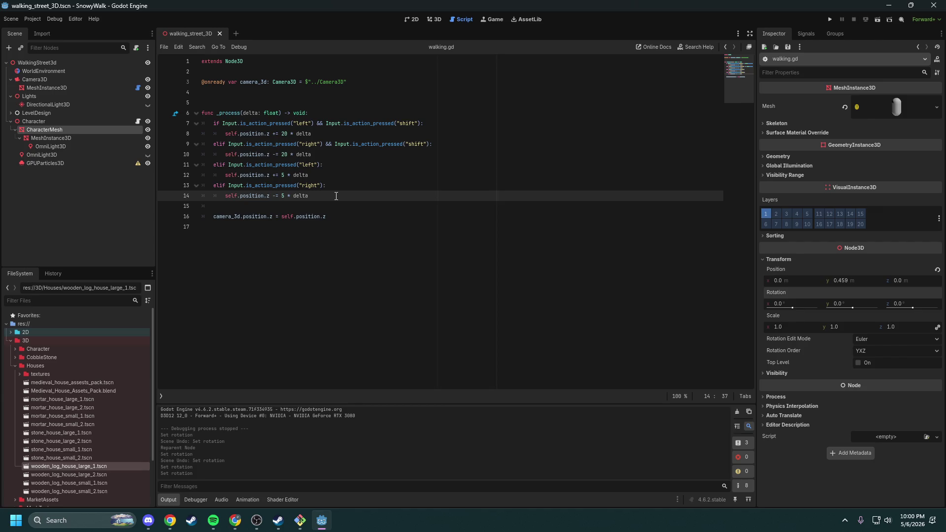
# Step: Start a new line 15 with a rotate call, then delete it
pyautogui.press('Return')
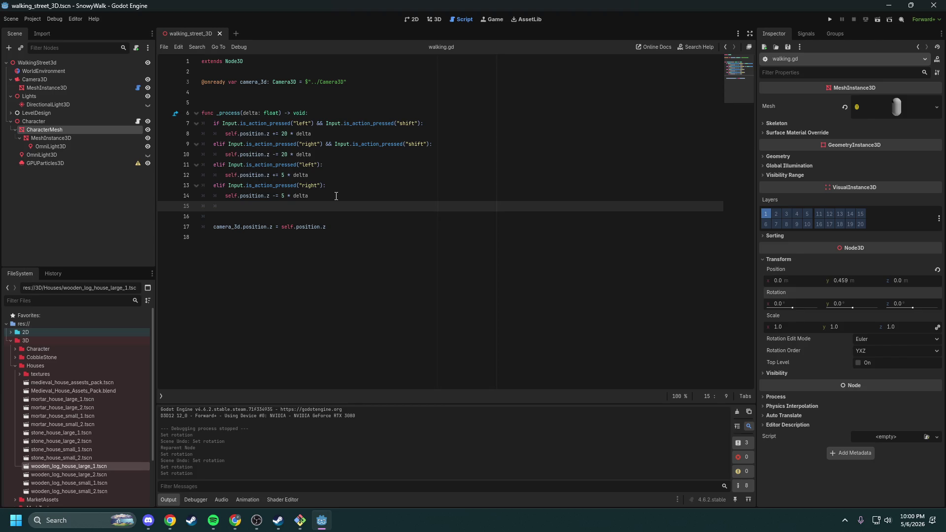
pyautogui.write('rot')
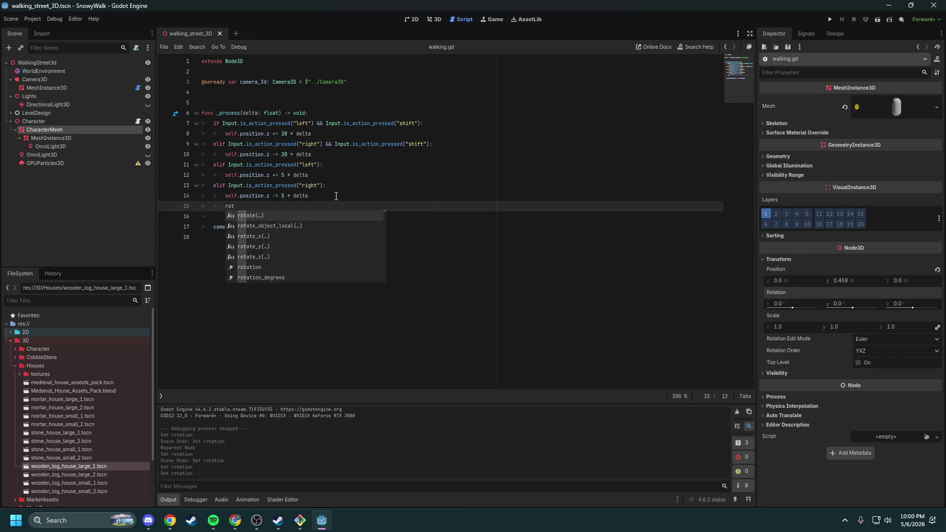
pyautogui.press('Return')
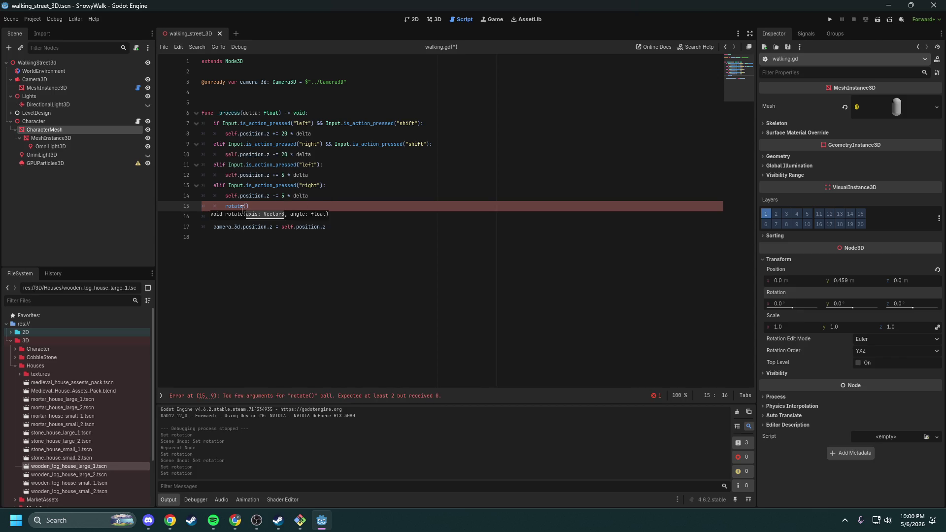
pyautogui.moveTo(237, 208)
pyautogui.moveTo(249, 206); pyautogui.dragTo(231, 203)
pyautogui.press('BackSpace')
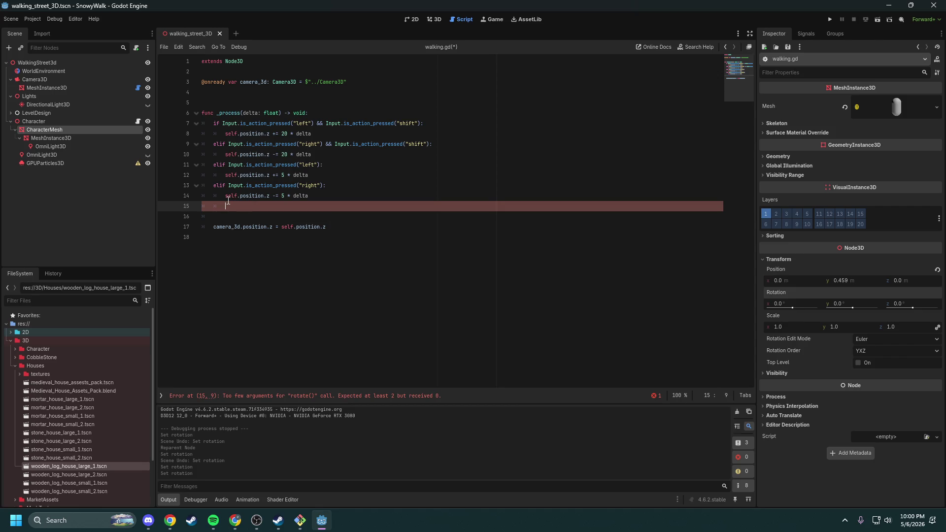
# Step: Type self.transform.rotated on line 15
pyautogui.write('self.')
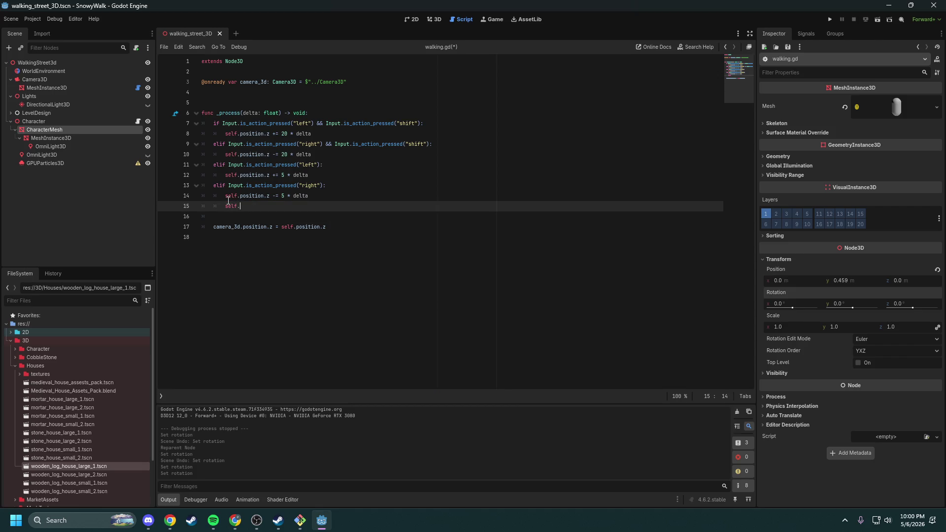
pyautogui.write('transform')
pyautogui.press('Return')
pyautogui.write('.ro')
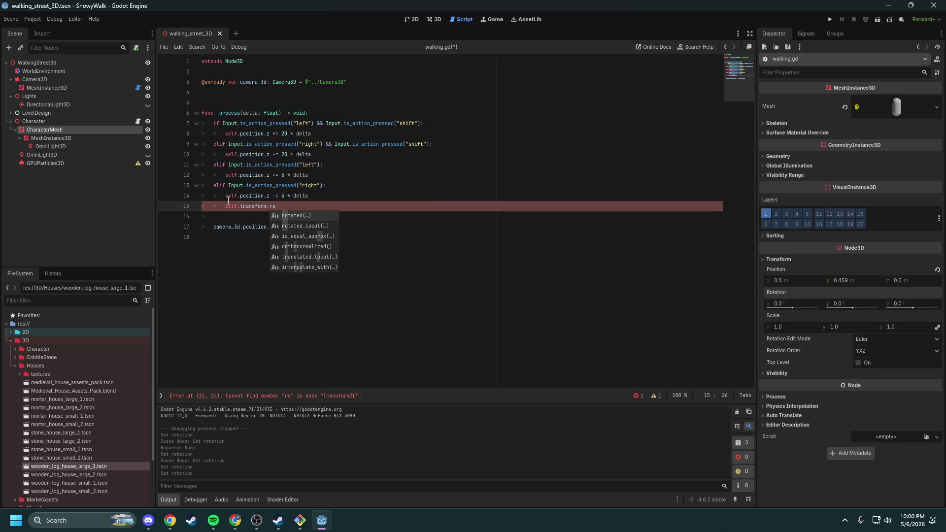
pyautogui.write('tatio')
pyautogui.press('BackSpace')
pyautogui.press('BackSpace')
pyautogui.press('BackSpace')
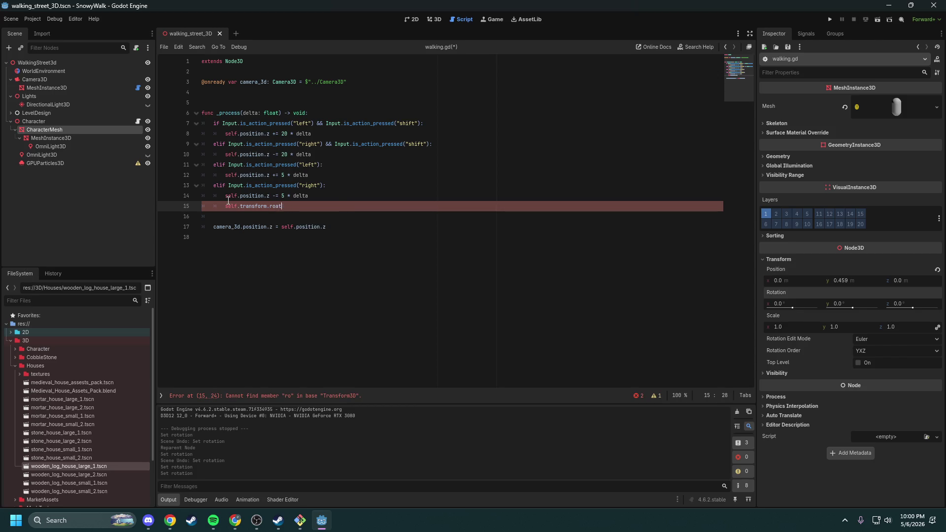
pyautogui.write('t')
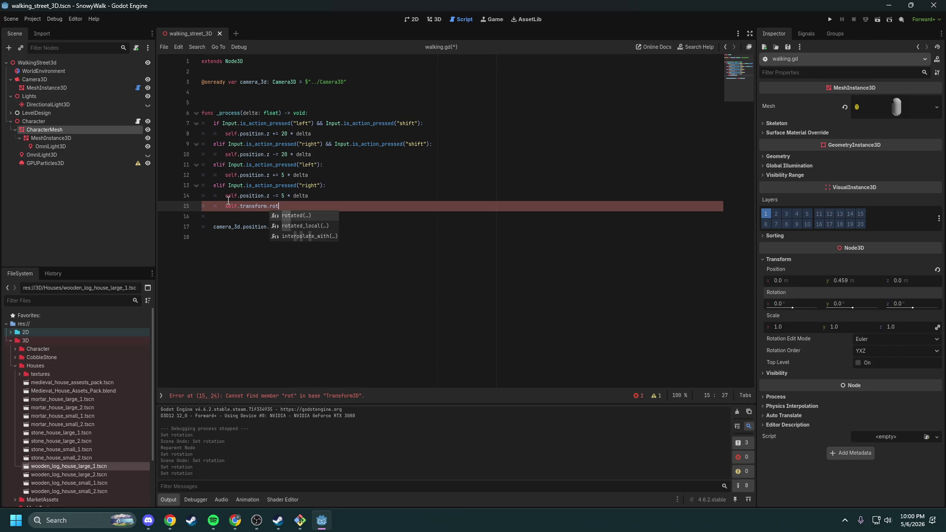
pyautogui.press('Return')
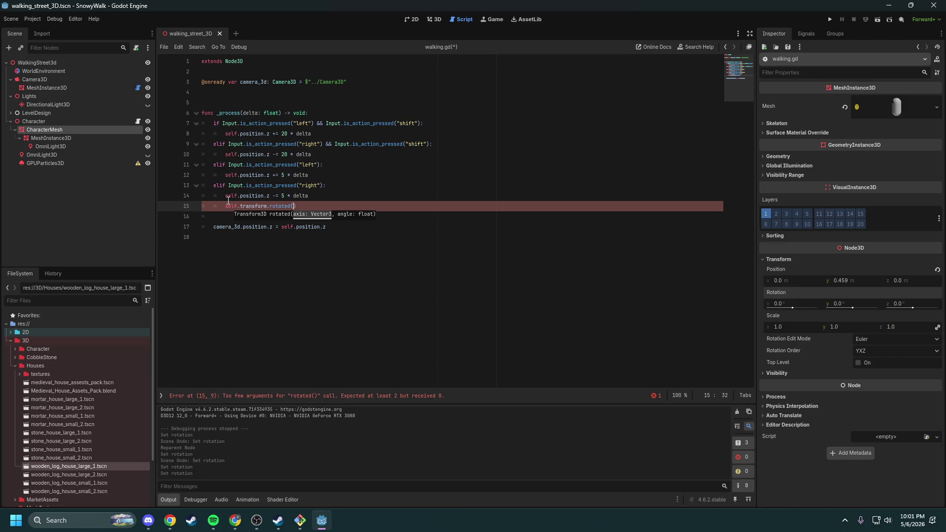
# Step: Add the Vector3(0,0,0) argument to rotated() and open its documentation
pyautogui.write('new Ve')
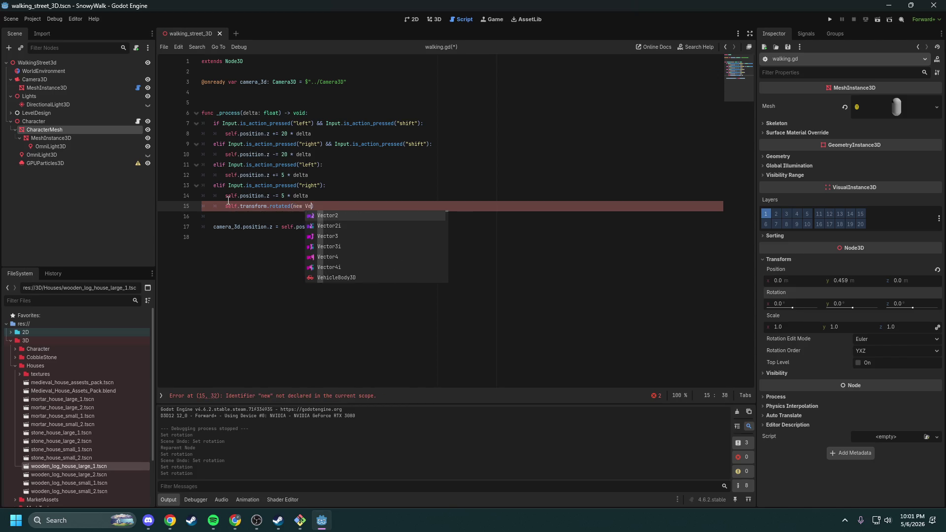
pyautogui.write('ctor3')
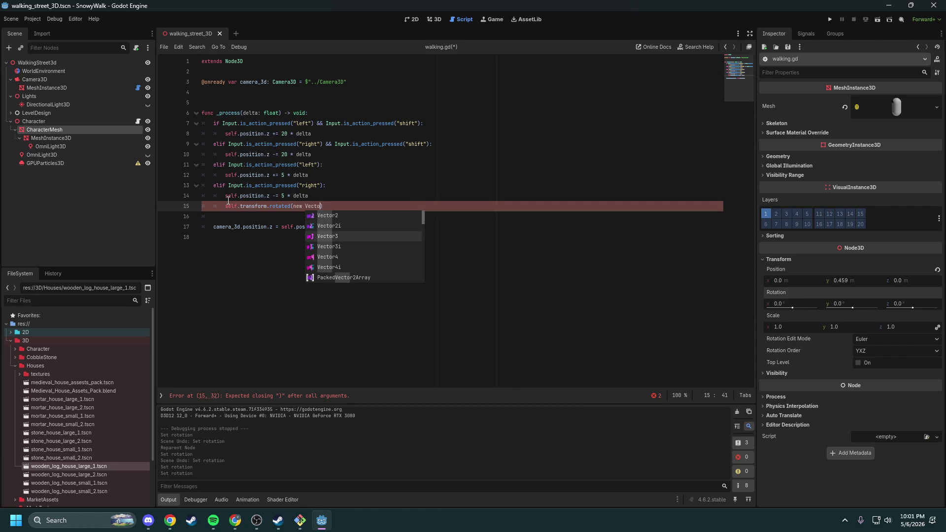
pyautogui.press('Return')
pyautogui.write('(')
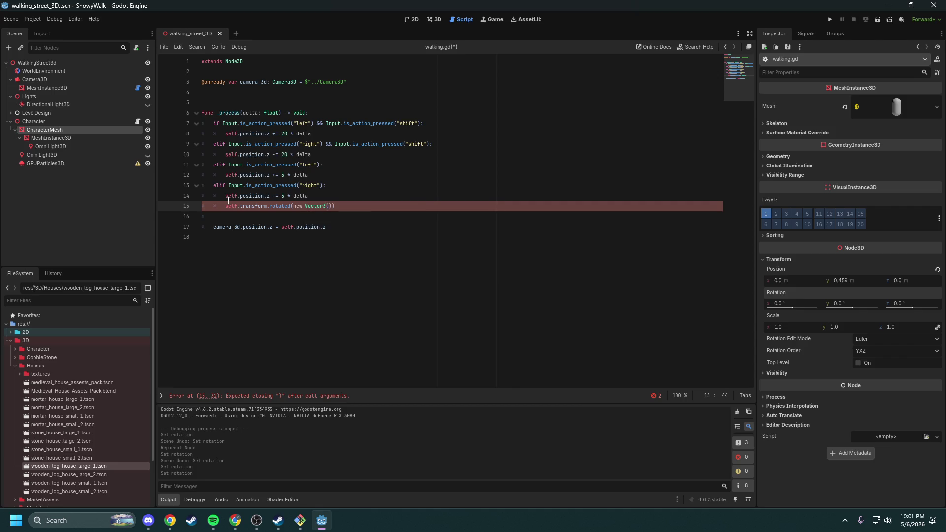
pyautogui.press('BackSpace')
pyautogui.press('BackSpace')
pyautogui.press('BackSpace')
pyautogui.press('Right')
pyautogui.press('Right')
pyautogui.press('Right')
pyautogui.write('0')
pyautogui.write(',0,0)')
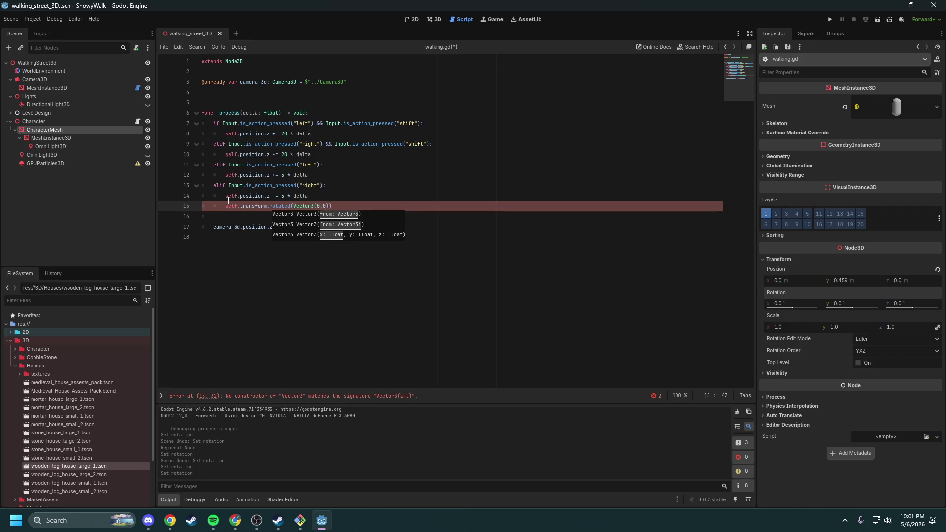
pyautogui.write(',')
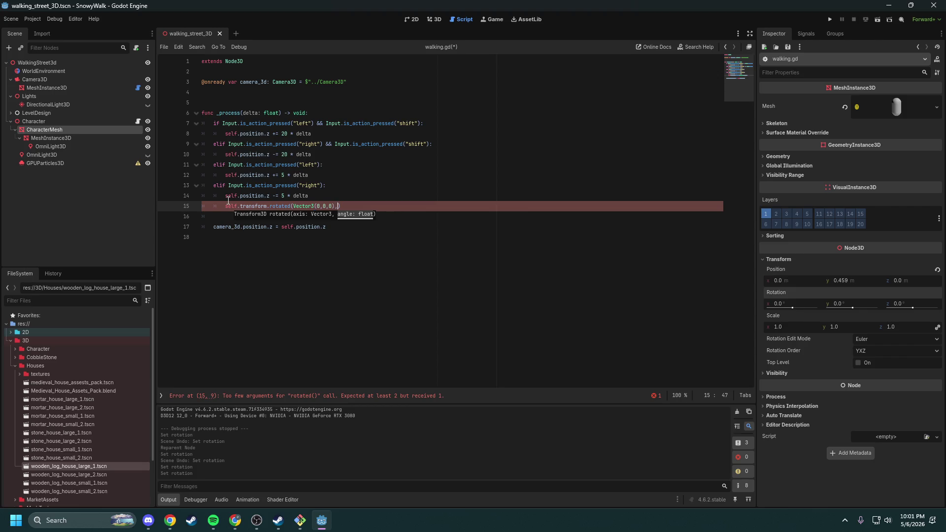
pyautogui.write('c')
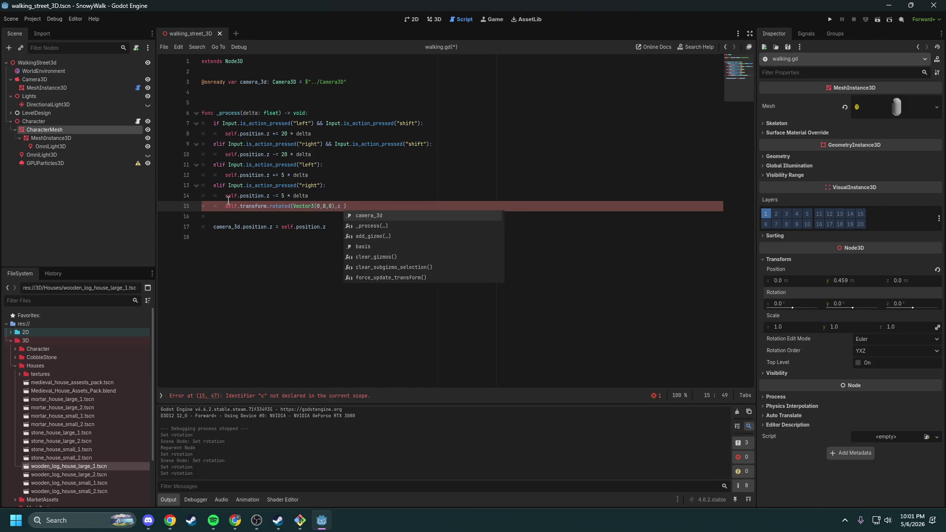
pyautogui.press('BackSpace')
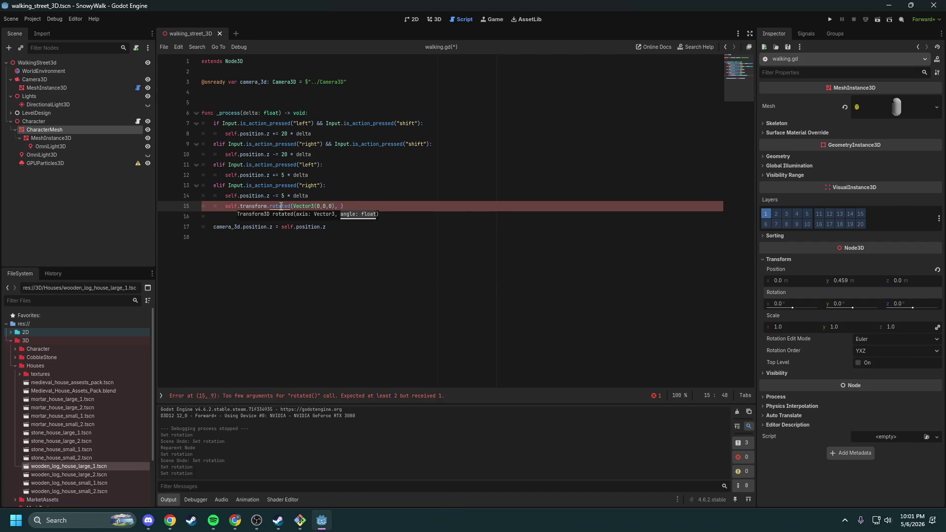
pyautogui.keyDown('ctrl'); pyautogui.click(280, 206); pyautogui.keyUp('ctrl')
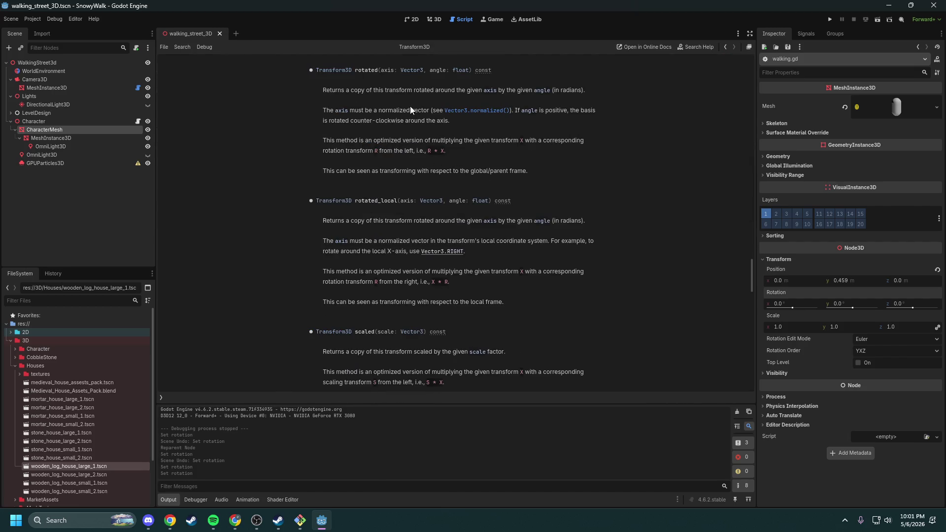
# Step: Read the Transform3D rotated() documentation, then go back to walking.gd
pyautogui.moveTo(351, 89); pyautogui.dragTo(575, 92)
pyautogui.click(572, 93)
pyautogui.scroll(-4, 350, 229)
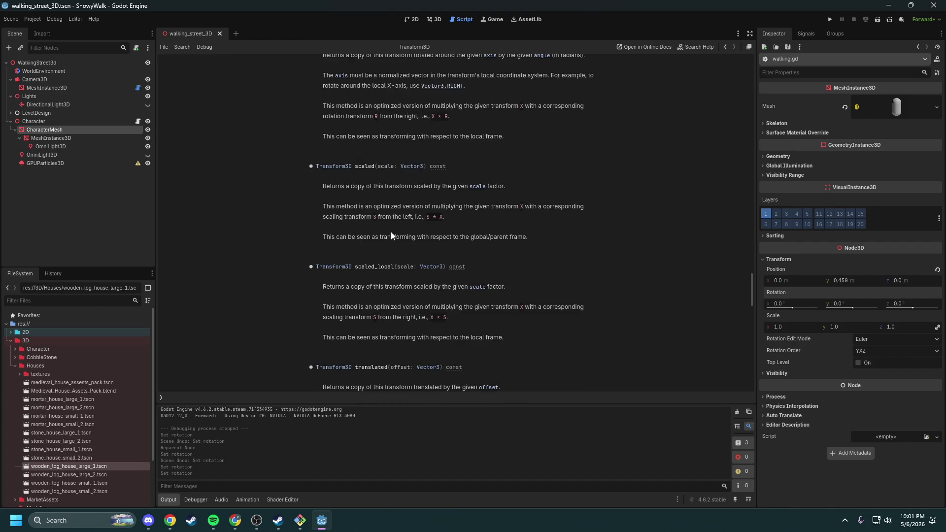
pyautogui.scroll(-2, 394, 234)
pyautogui.scroll(10, 400, 238)
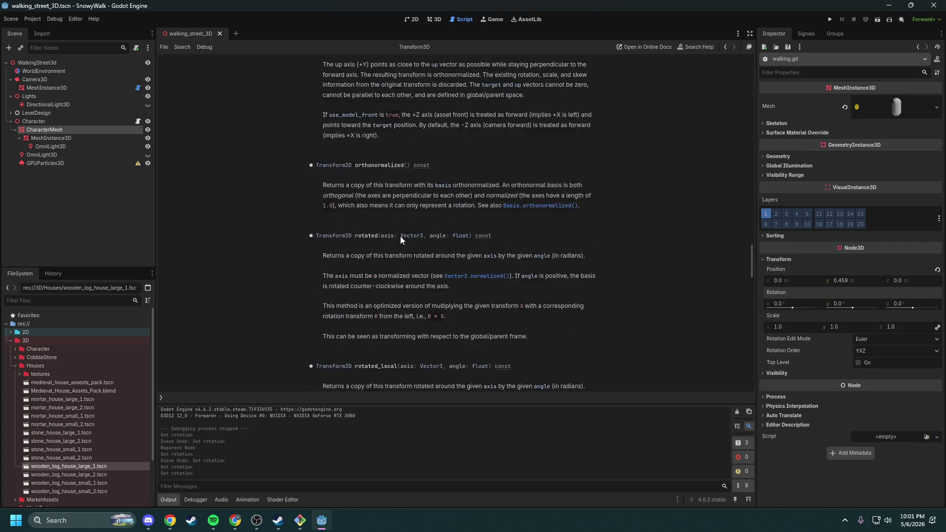
pyautogui.scroll(3, 401, 238)
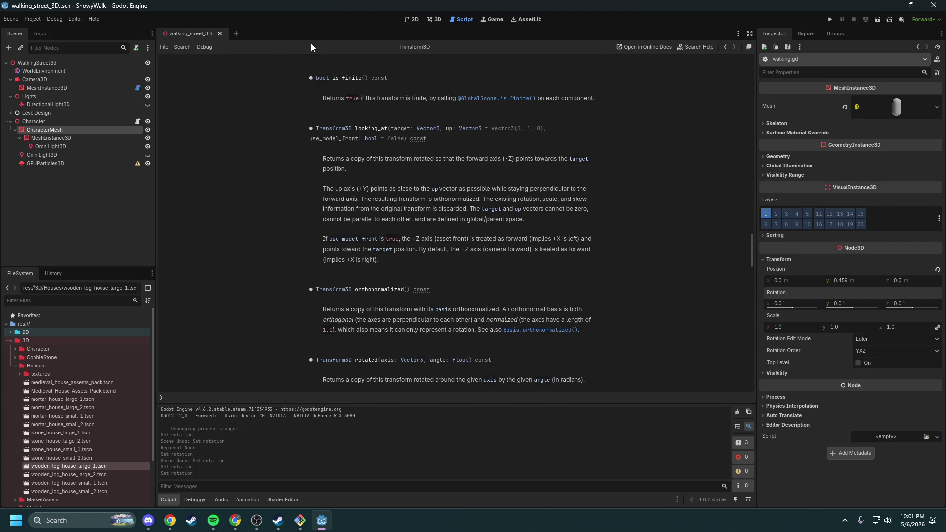
pyautogui.click(427, 21)
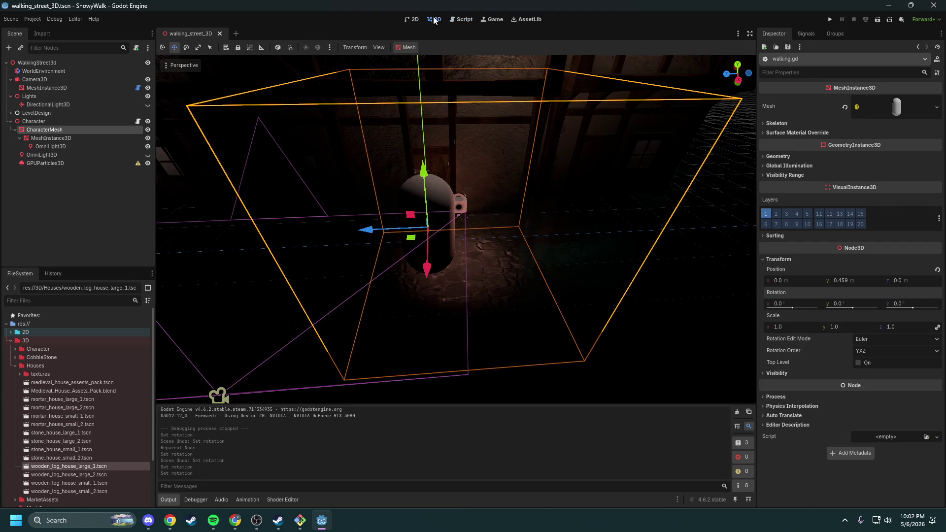
pyautogui.click(450, 21)
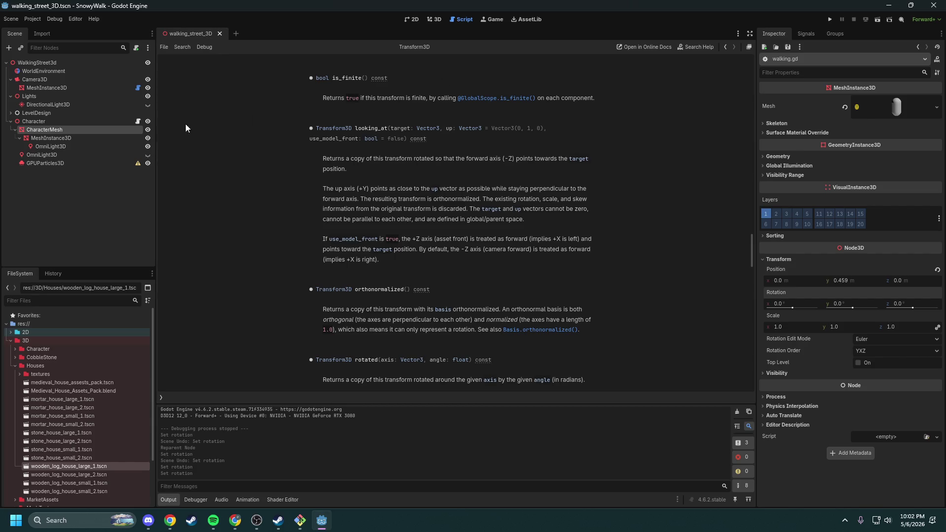
pyautogui.click(137, 122)
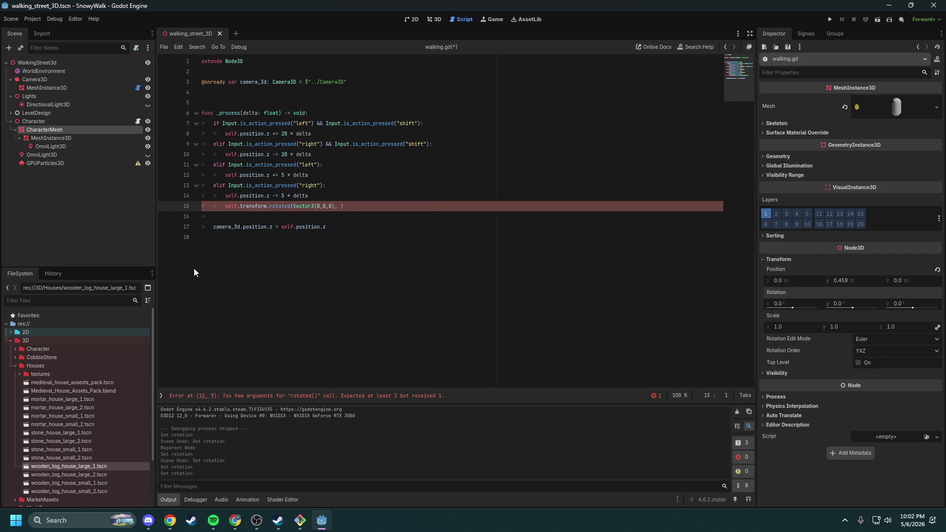
# Step: Replace the unfinished rotated line with self.rotation.y = 0
pyautogui.click(160, 395)
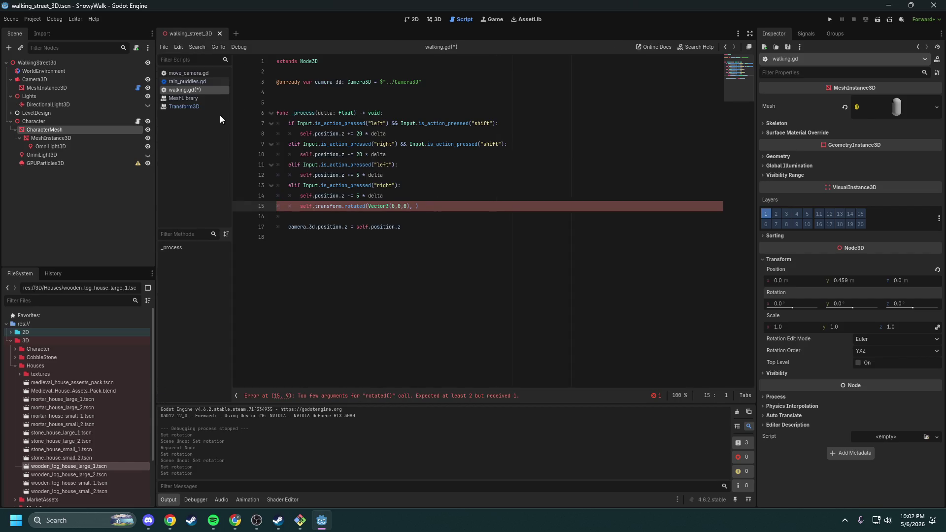
pyautogui.middleClick(202, 90)
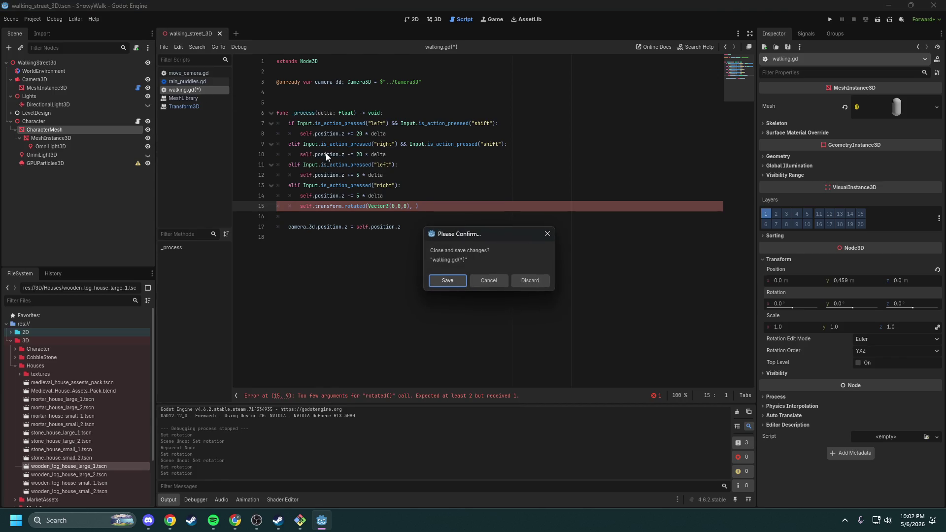
pyautogui.click(478, 282)
pyautogui.moveTo(413, 206); pyautogui.dragTo(301, 206)
pyautogui.press('BackSpace')
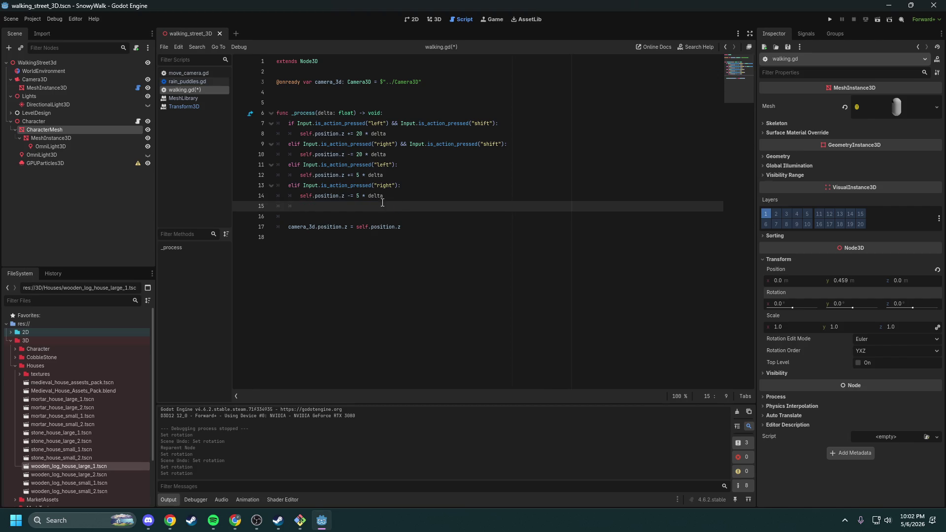
pyautogui.write('self.')
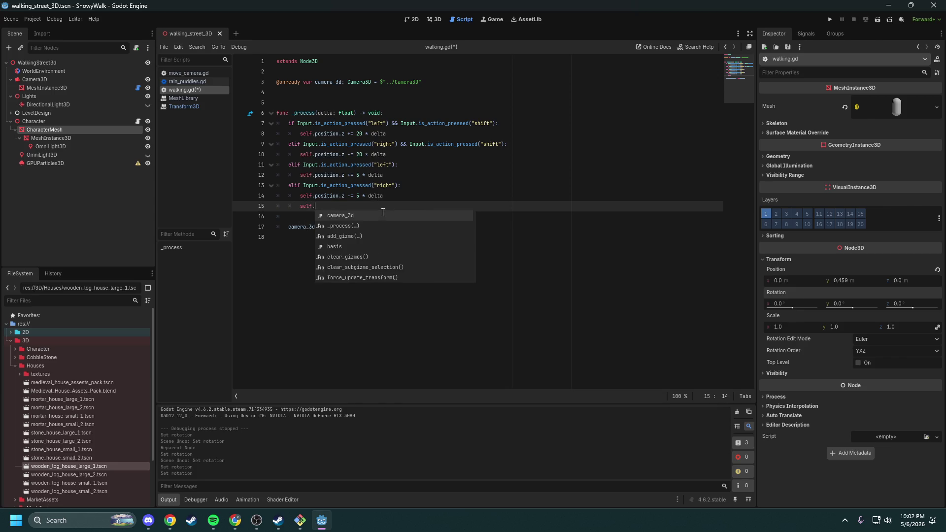
pyautogui.write('rotation')
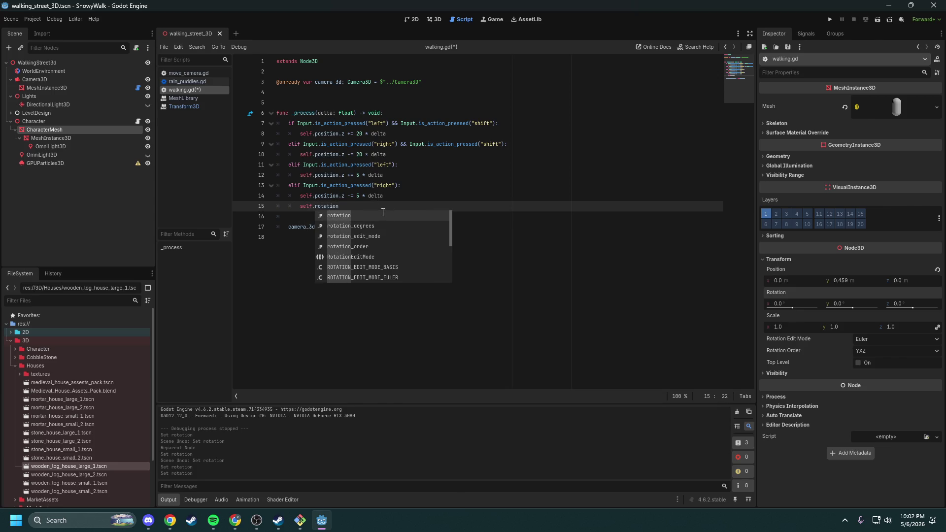
pyautogui.write('.')
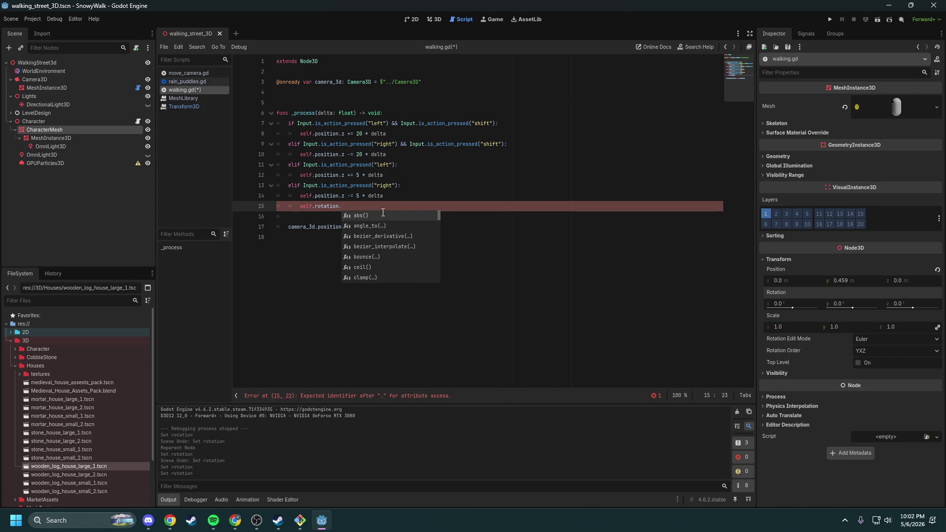
pyautogui.write('y')
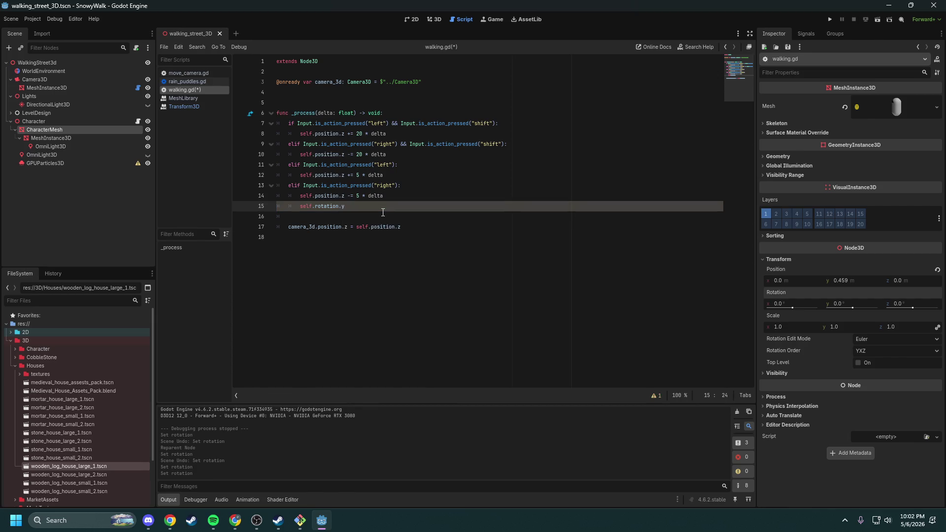
pyautogui.write(' = ')
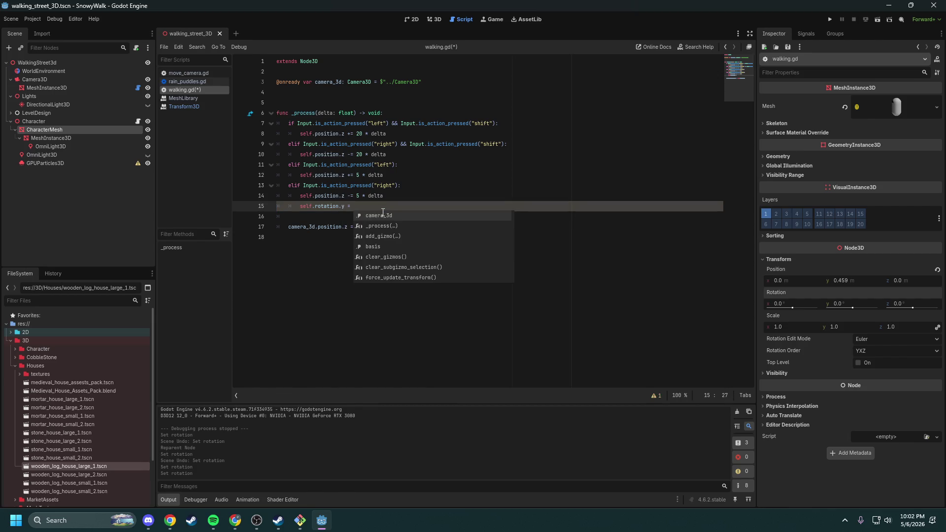
pyautogui.write('0')
pyautogui.hotkey('ctrl', 'shift', 'Left')
pyautogui.hotkey('ctrl', 'shift', 'Left')
pyautogui.hotkey('ctrl', 'shift', 'Left')
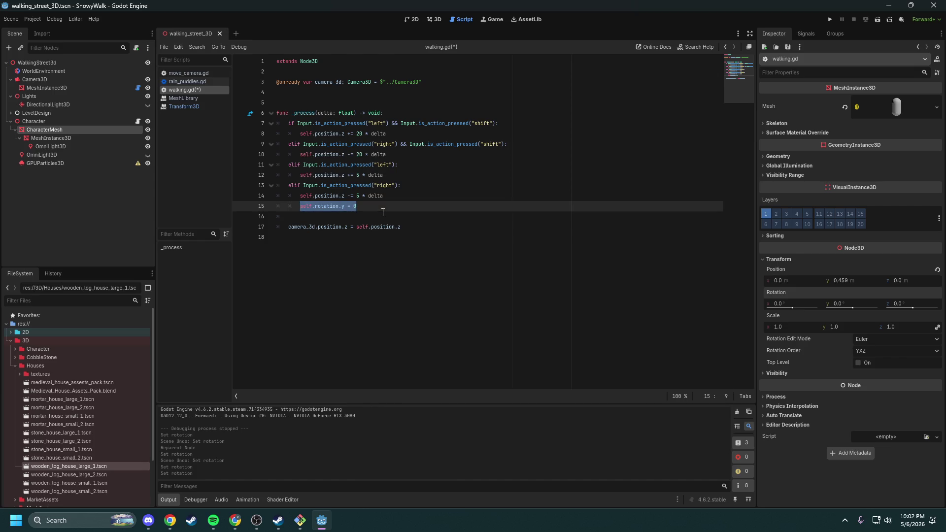
# Step: Delete the two Shift-running branches from walking.gd
pyautogui.press('Up')
pyautogui.press('Up')
pyautogui.press('Up')
pyautogui.hotkey('ctrl', 'Right')
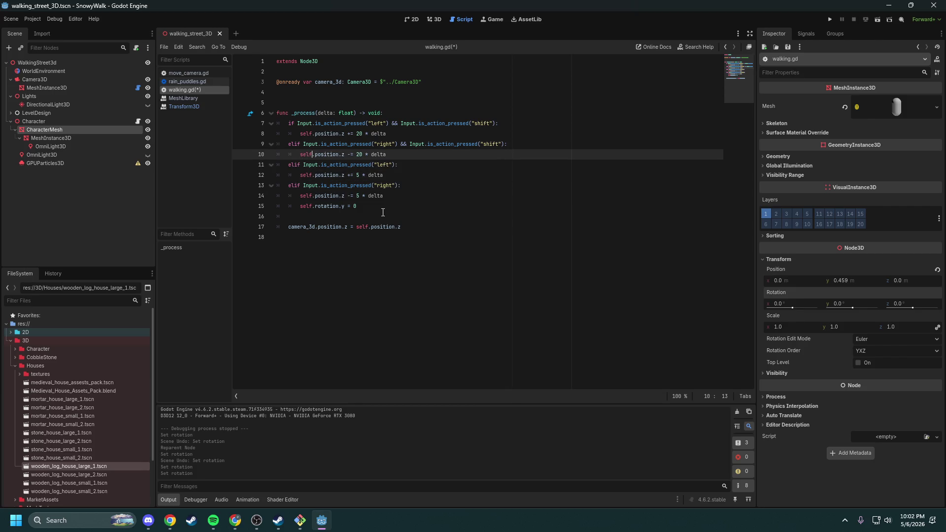
pyautogui.hotkey('ctrl', 'Right')
pyautogui.hotkey('ctrl', 'Right')
pyautogui.hotkey('ctrl', 'Right')
pyautogui.hotkey('ctrl', 'shift', 'Right')
pyautogui.hotkey('shift', 'Up')
pyautogui.hotkey('shift', 'Up')
pyautogui.hotkey('shift', 'Up')
pyautogui.hotkey('shift', 'End')
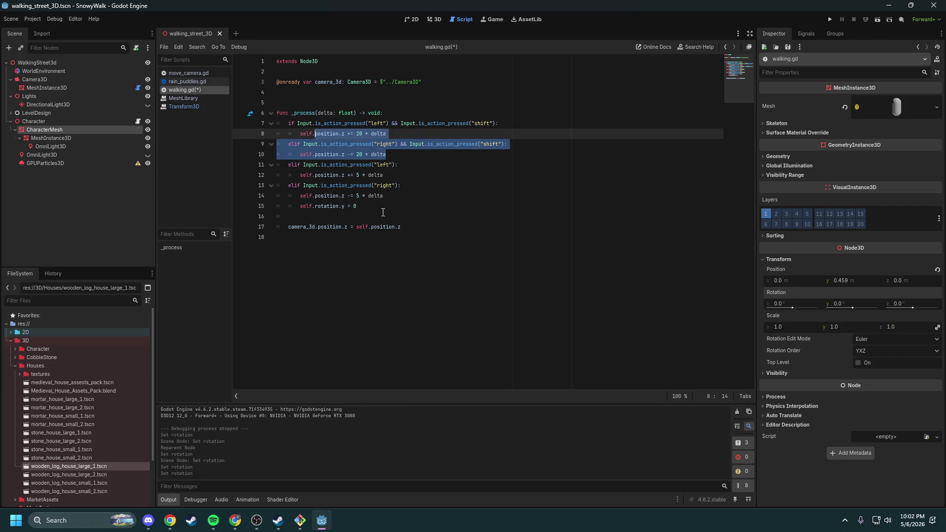
pyautogui.hotkey('ctrl', 'shift', 'Left')
pyautogui.hotkey('ctrl', 'shift', 'Left')
pyautogui.hotkey('ctrl', 'shift', 'Left')
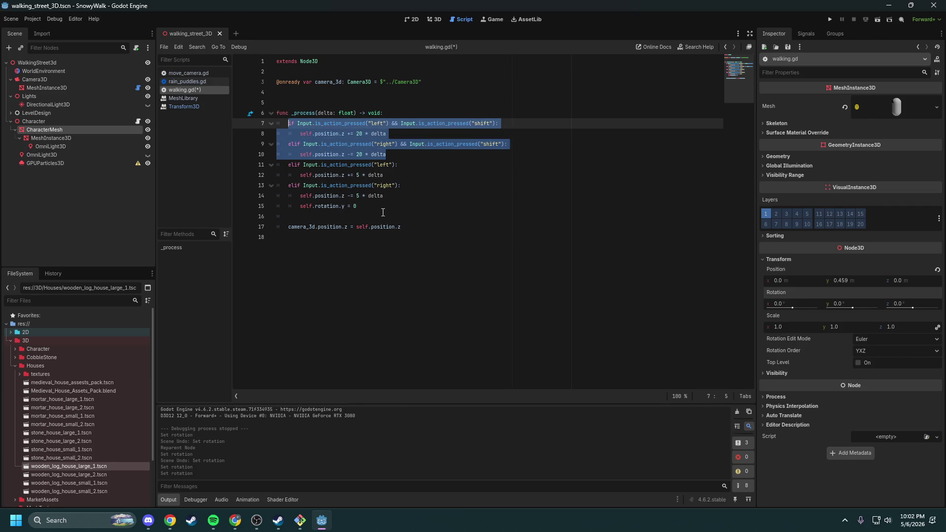
pyautogui.press('BackSpace')
pyautogui.press('BackSpace')
# Step: Add self.rotation.y = 180 to the left-walk branch and save
pyautogui.press('Down')
pyautogui.press('Down')
pyautogui.press('Return')
pyautogui.write('self.rotation.y = 0')
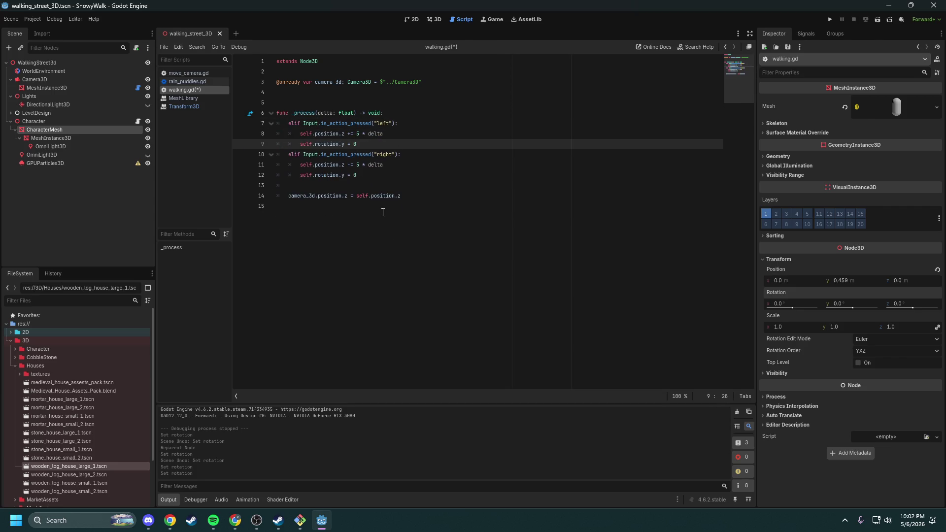
pyautogui.write('80')
pyautogui.hotkey('ctrl', 's')
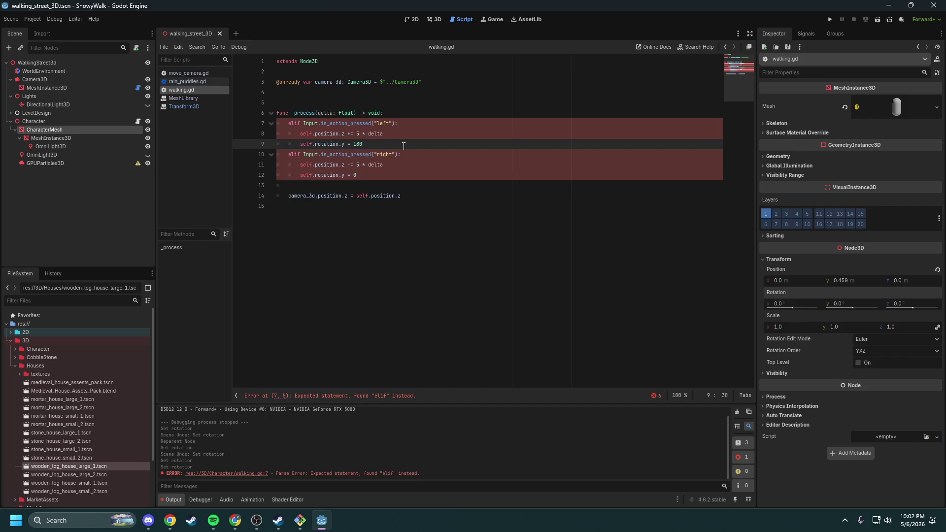
# Step: Change the first elif on line 7 to if, save, and test walking with D
pyautogui.click(295, 125)
pyautogui.press('BackSpace')
pyautogui.press('BackSpace')
pyautogui.hotkey('ctrl', 's')
pyautogui.click(830, 20)
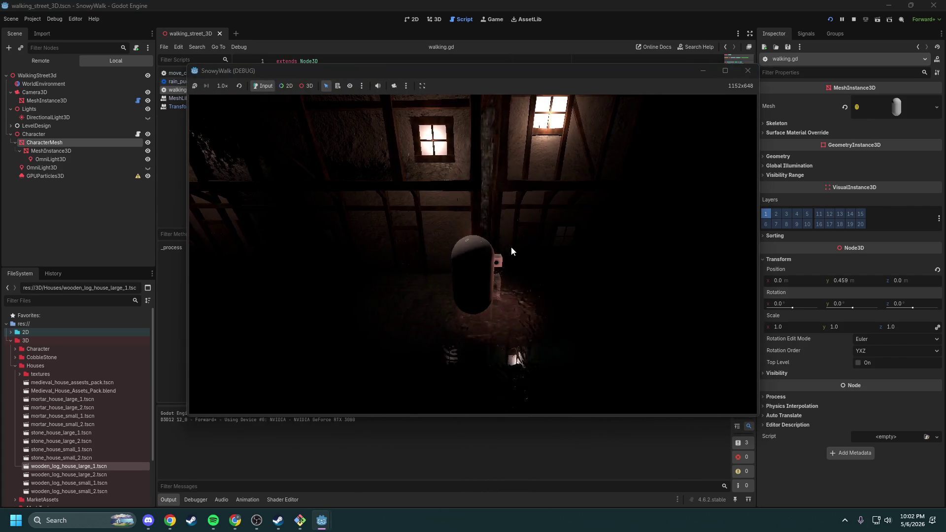
pyautogui.press('d')
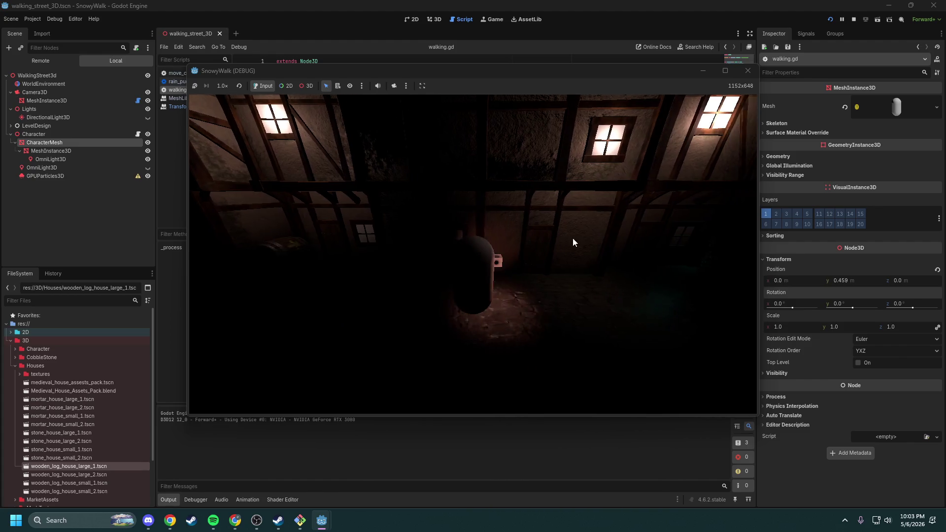
pyautogui.click(748, 70)
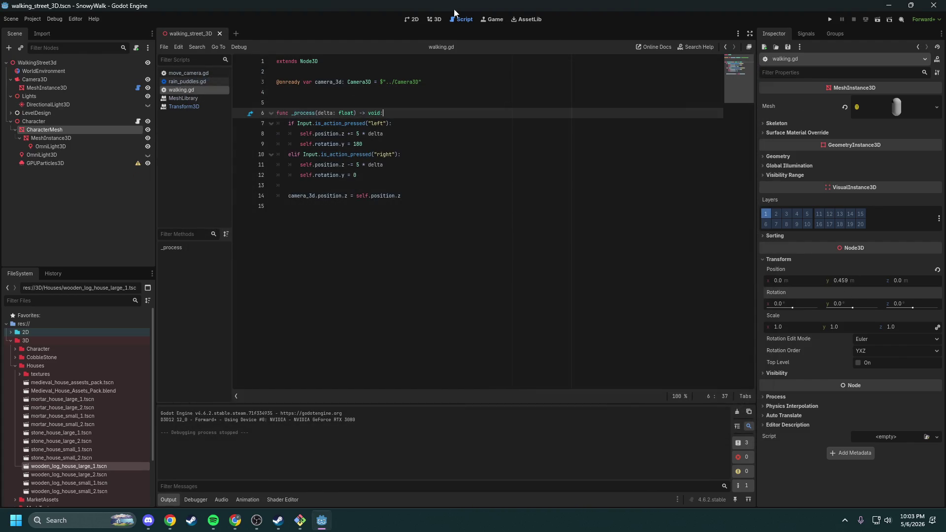
# Step: Set CharacterMesh Rotation Y to 180, re-run the game, then return to walking.gd
pyautogui.click(435, 20)
pyautogui.click(856, 302)
pyautogui.write('180')
pyautogui.press('Return')
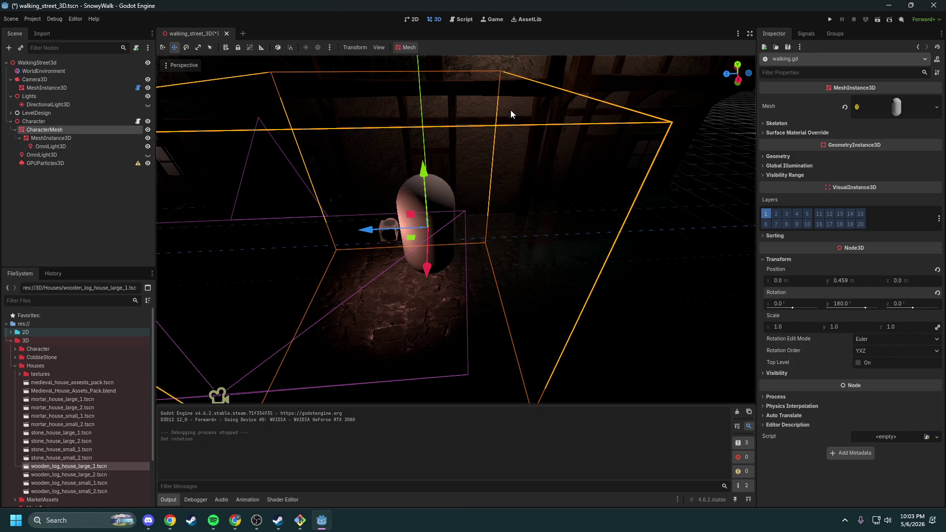
pyautogui.click(108, 121)
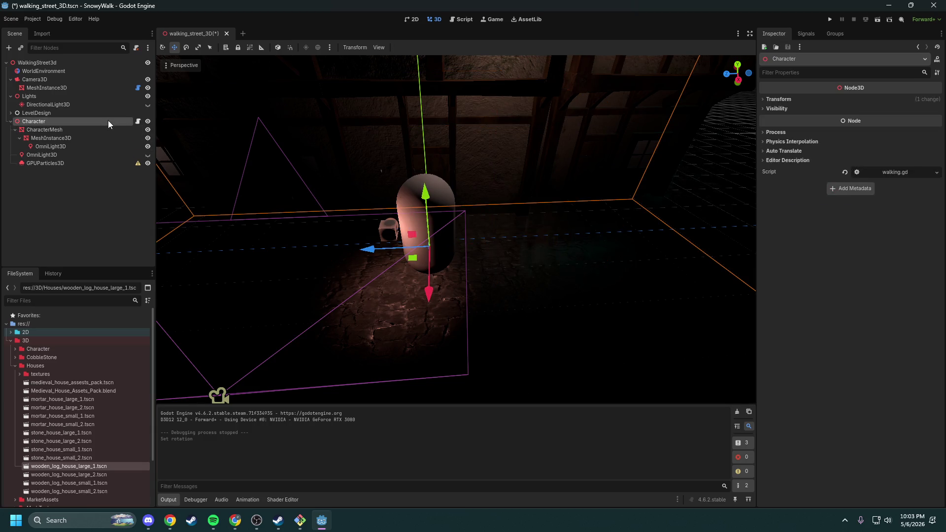
pyautogui.moveTo(442, 214); pyautogui.dragTo(448, 33)
pyautogui.click(830, 19)
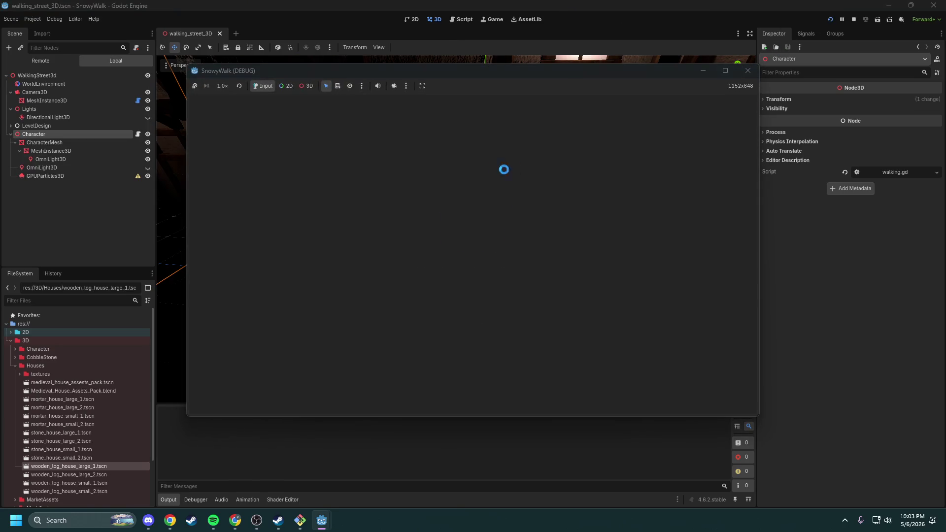
pyautogui.click(748, 71)
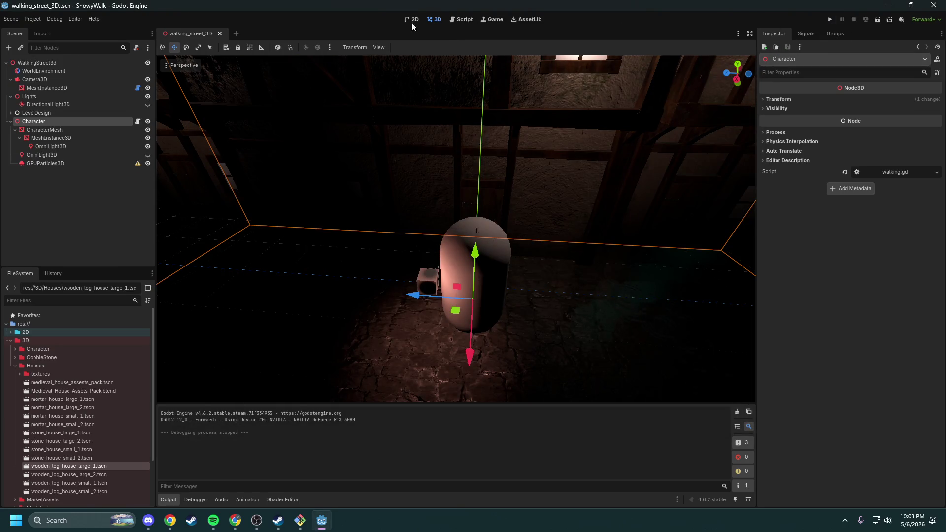
pyautogui.click(138, 122)
pyautogui.click(81, 131)
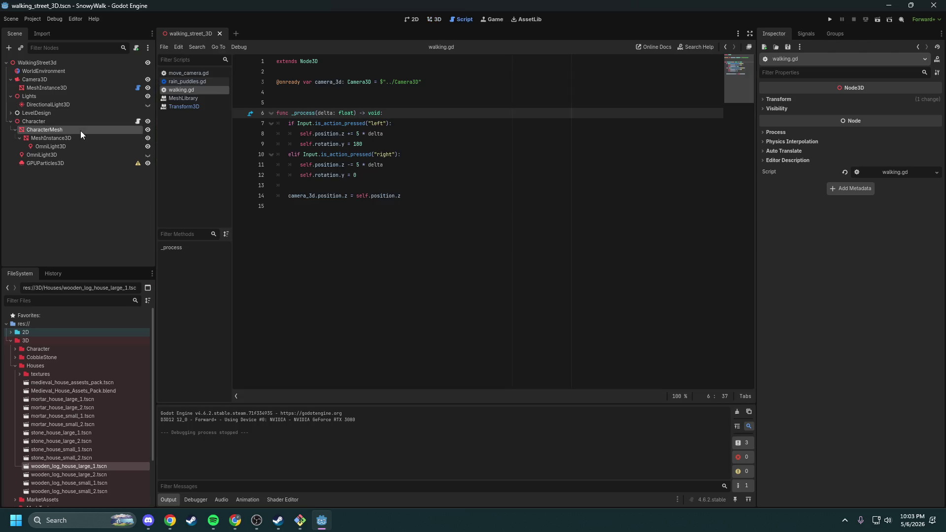
pyautogui.moveTo(87, 129); pyautogui.dragTo(312, 92)
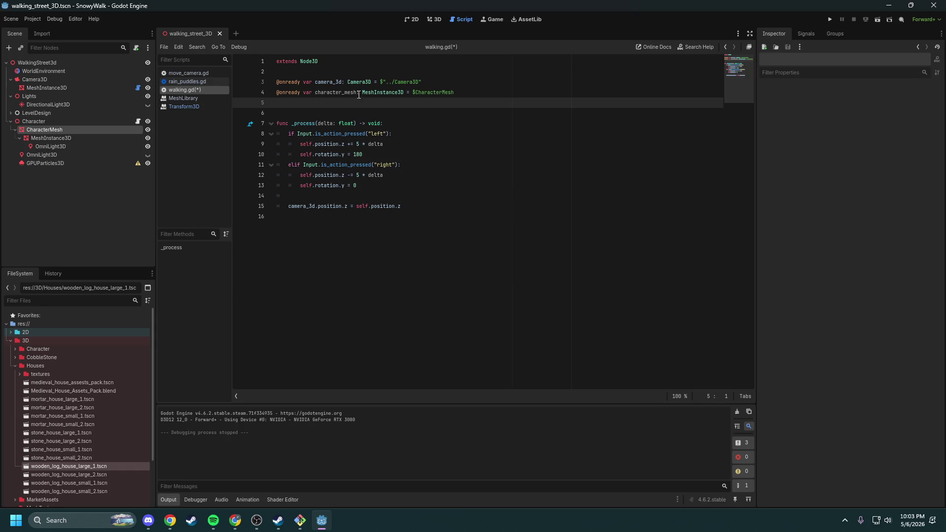
pyautogui.doubleClick(345, 92)
pyautogui.hotkey('ctrl', 'c')
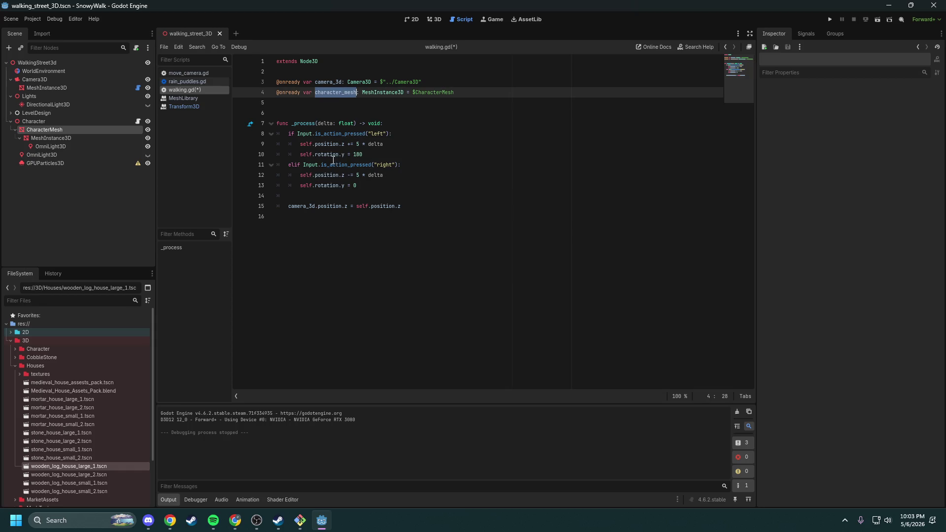
pyautogui.click(310, 154)
pyautogui.hotkey('shift', 'Home')
pyautogui.hotkey('shift', 'Home')
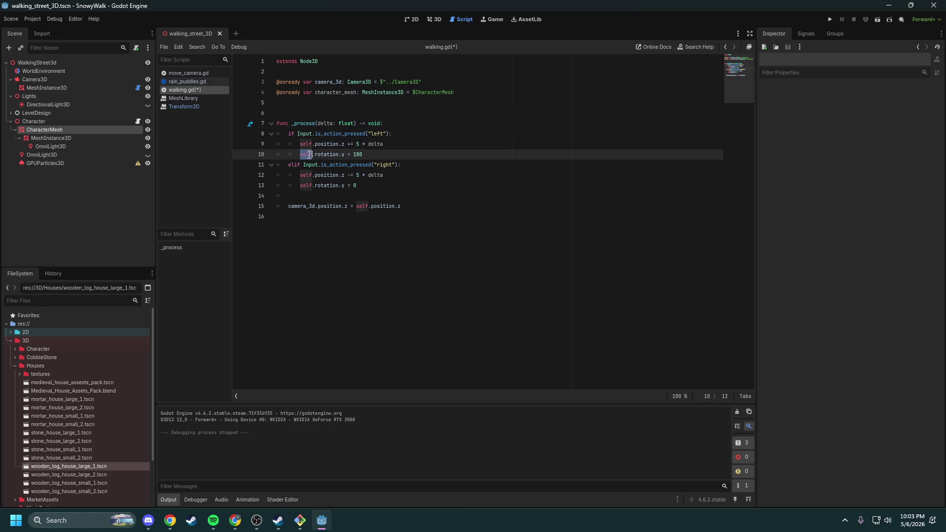
pyautogui.click(330, 153)
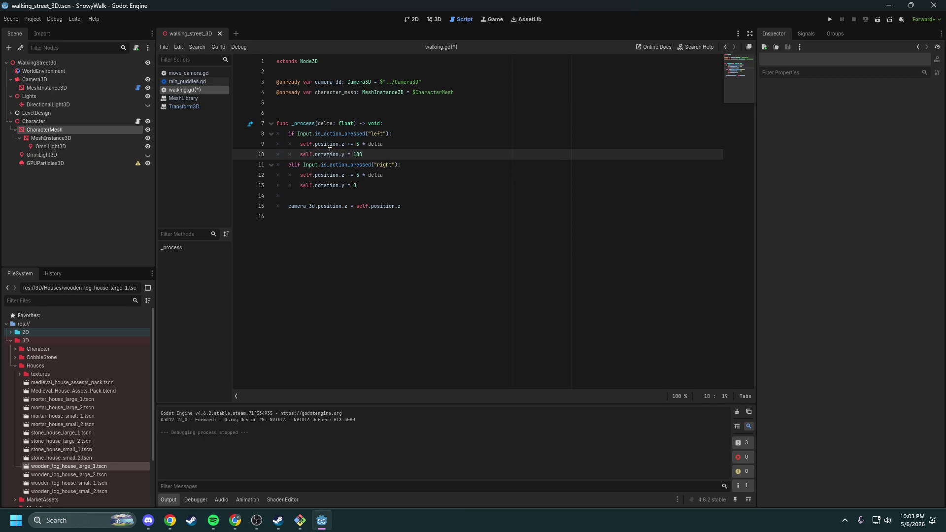
pyautogui.doubleClick(311, 154)
pyautogui.hotkey('ctrl', 'v')
pyautogui.doubleClick(306, 185)
pyautogui.hotkey('ctrl', 'v')
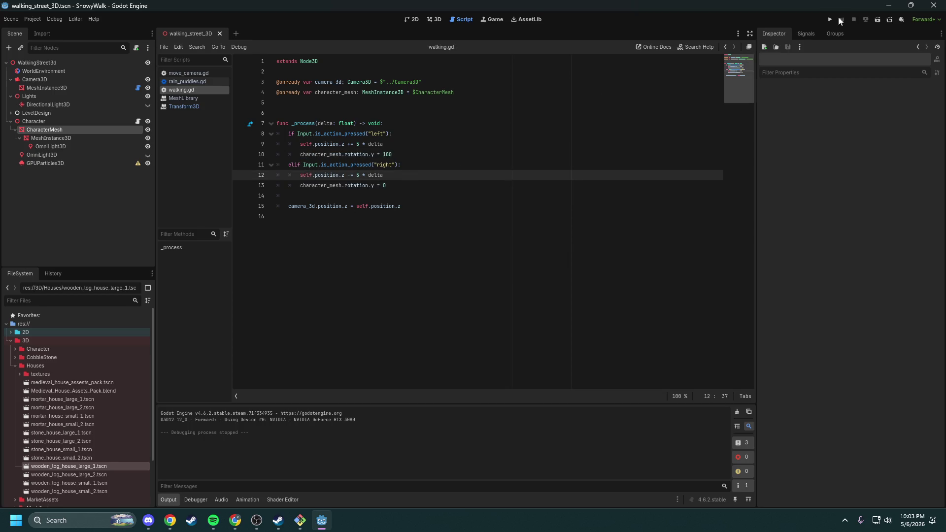
# Step: Test-run the game, then paste 3.14159 into line 10's rotation value
pyautogui.click(831, 19)
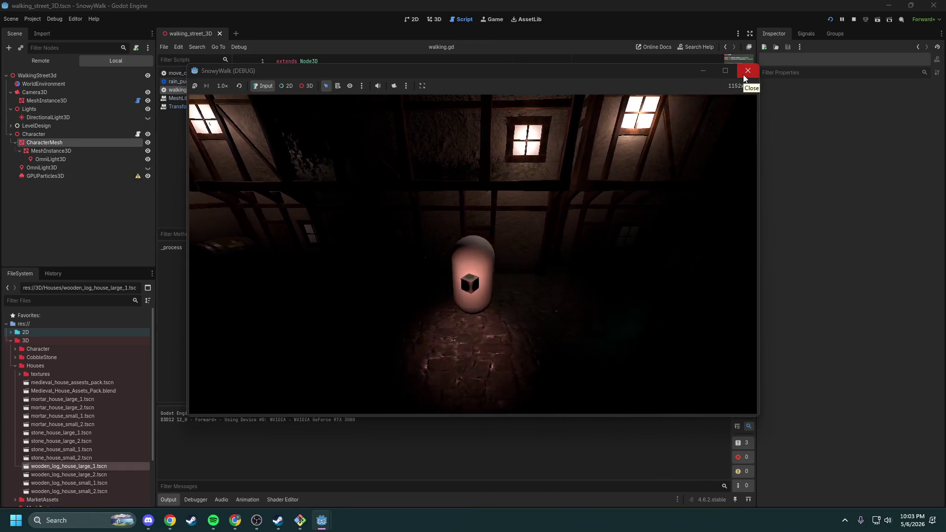
pyautogui.click(745, 79)
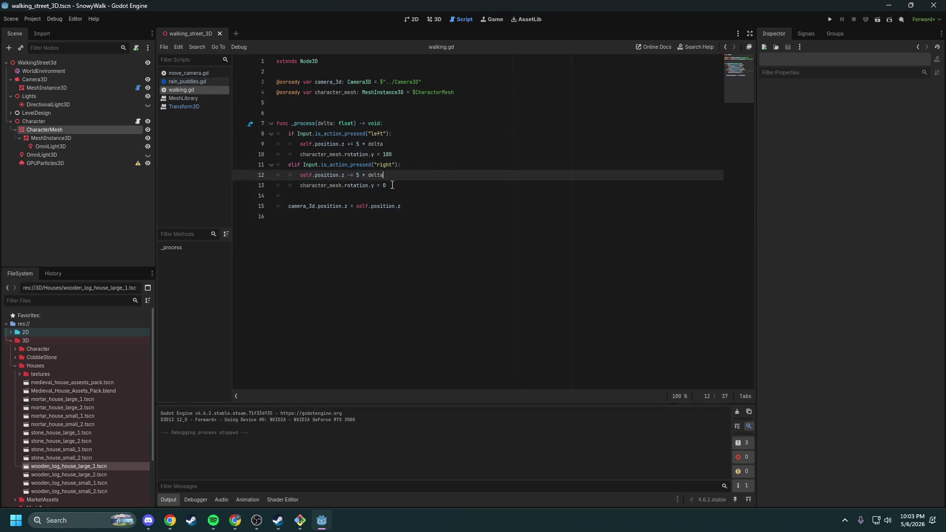
pyautogui.click(415, 20)
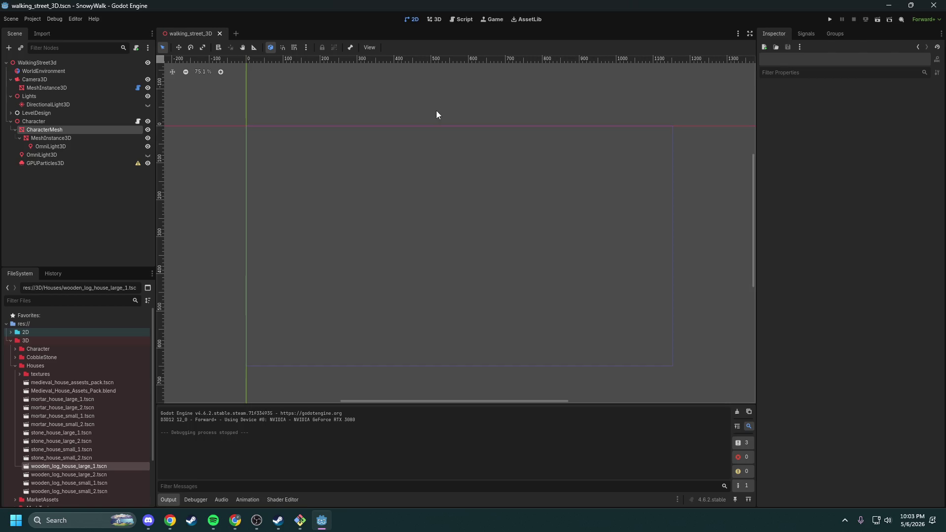
pyautogui.click(460, 20)
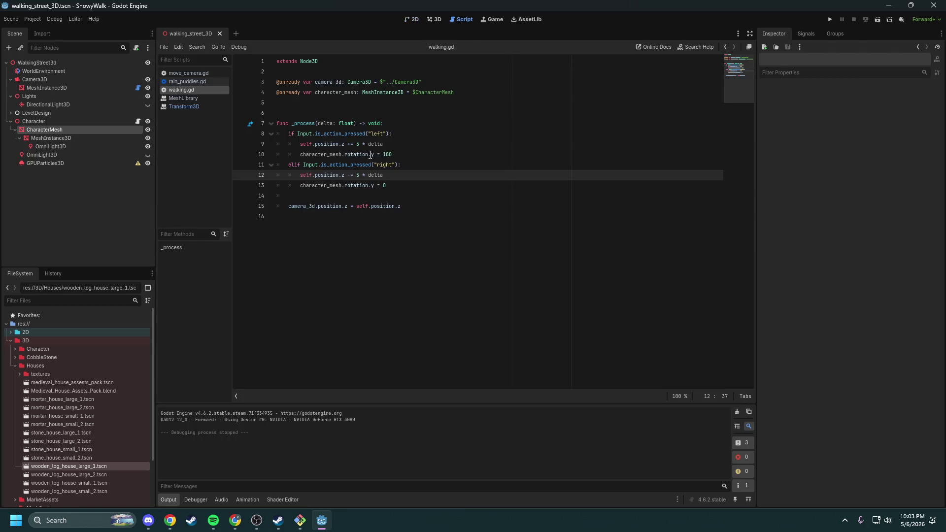
pyautogui.moveTo(372, 155)
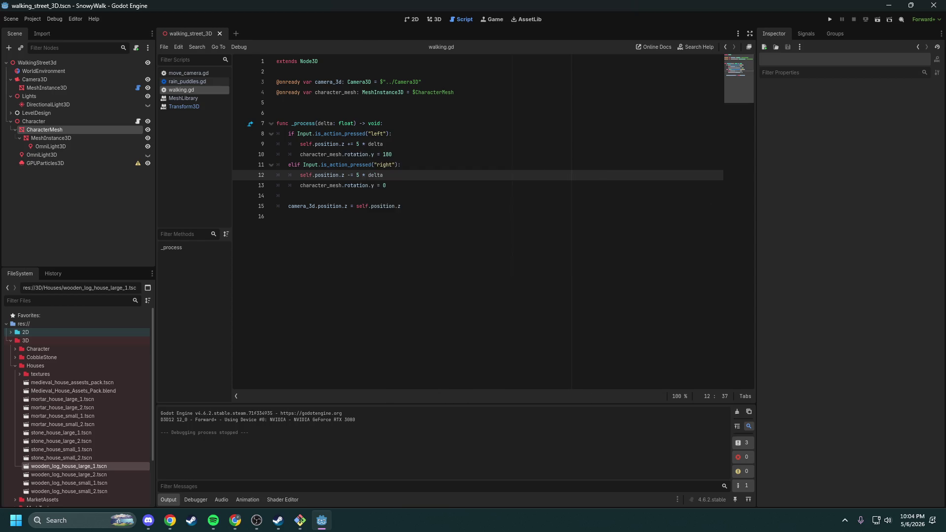
pyautogui.hotkey('alt', 'Tab')
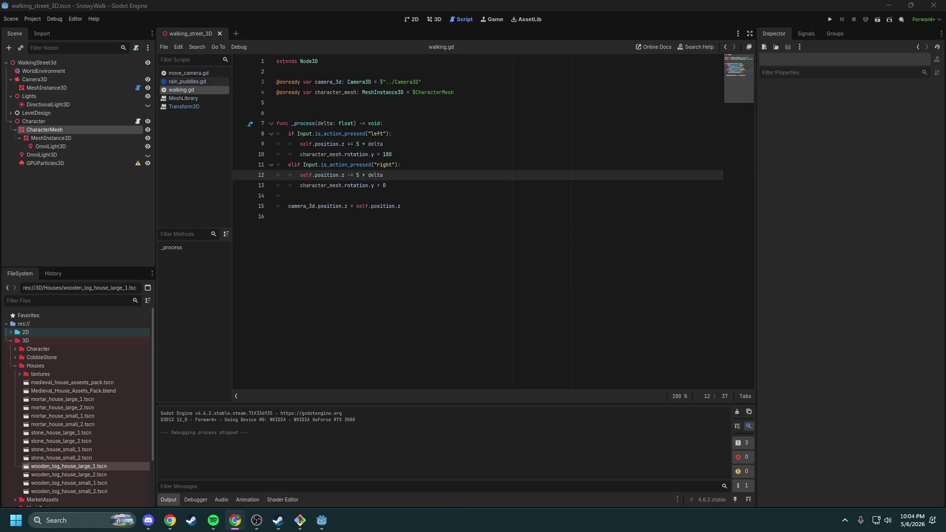
pyautogui.click(386, 154)
pyautogui.press('BackSpace')
pyautogui.hotkey('ctrl', 'v')
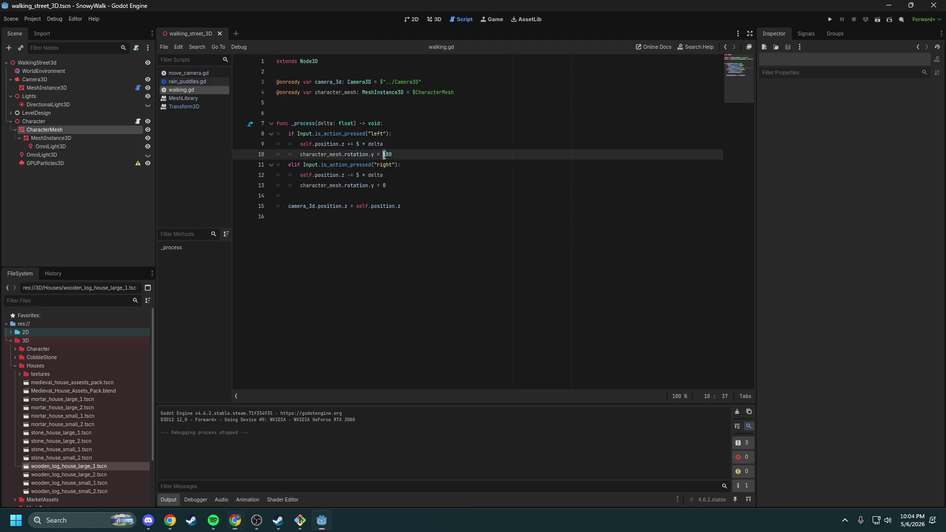
pyautogui.hotkey('shift', 'End')
pyautogui.press('Delete')
pyautogui.click(414, 144)
pyautogui.click(830, 19)
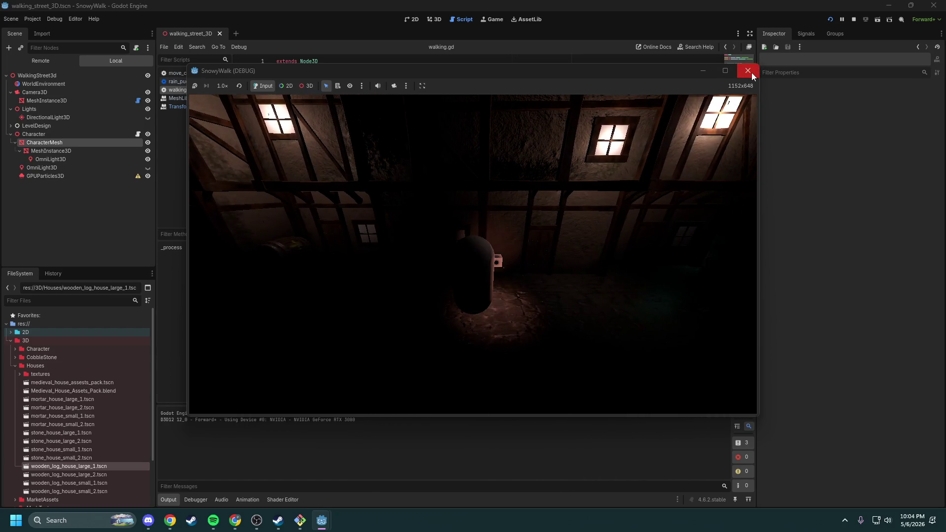
pyautogui.click(752, 73)
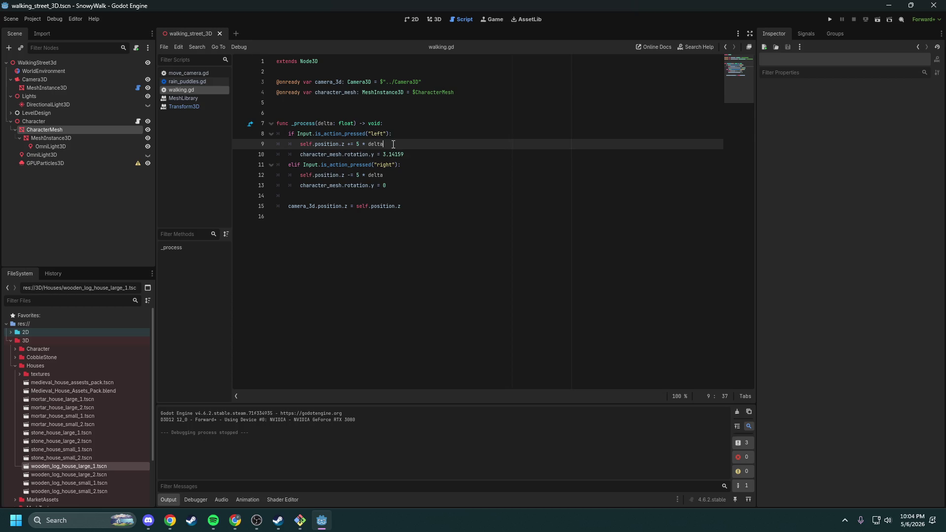
pyautogui.hotkey('alt', 'Tab')
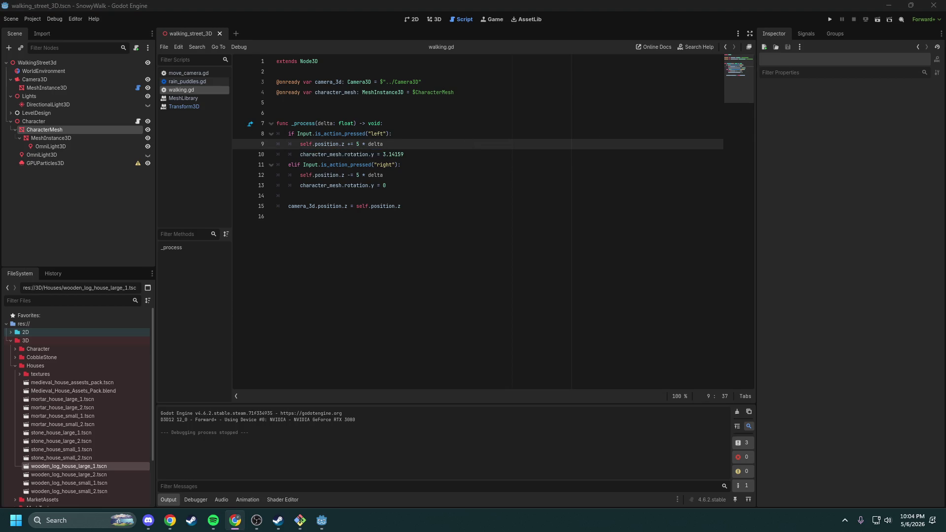
pyautogui.click(419, 151)
pyautogui.hotkey('shift', 'Left')
pyautogui.hotkey('shift', 'Left')
pyautogui.hotkey('shift', 'Left')
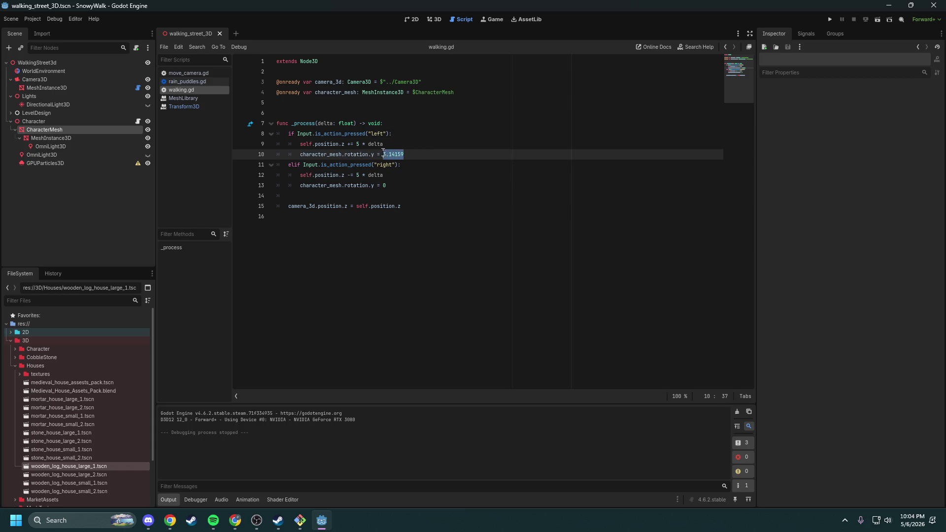
pyautogui.click(410, 154)
pyautogui.moveTo(410, 154); pyautogui.dragTo(384, 151)
pyautogui.click(400, 117)
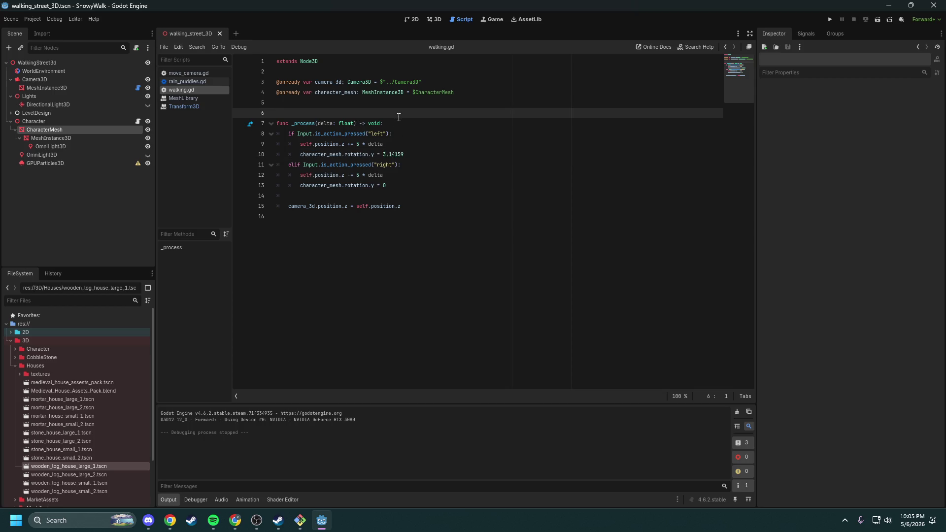
pyautogui.hotkey('alt', 'Tab')
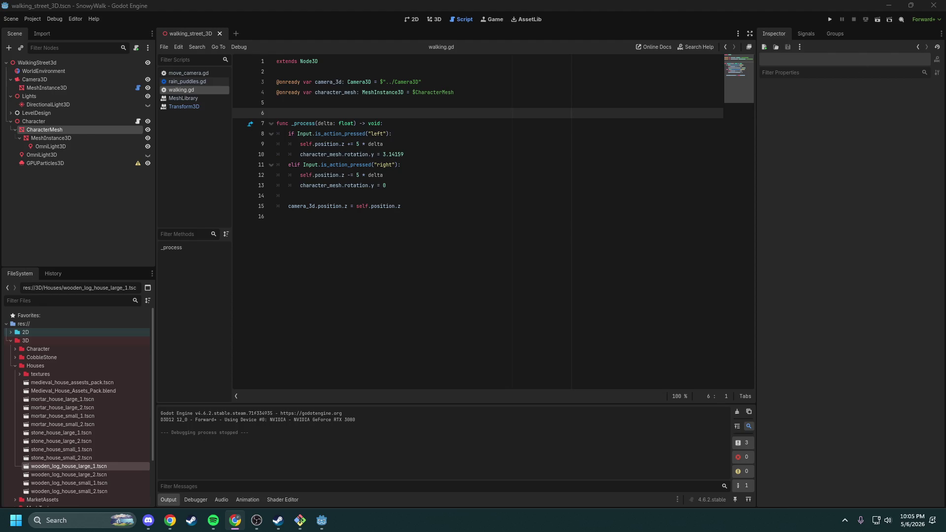
# Step: Declare var tween = create_tween() on line 6 and start a tween. line under the left movement line
pyautogui.click(384, 104)
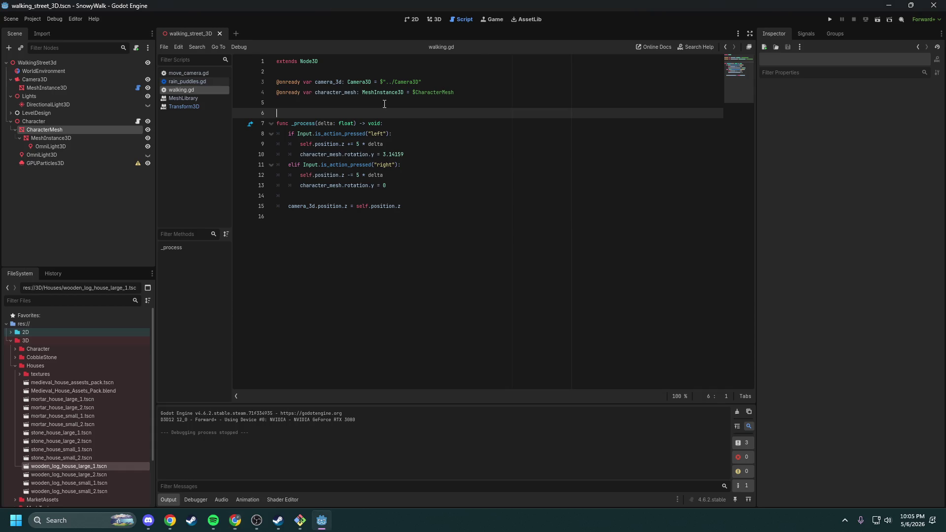
pyautogui.write('var tween = ')
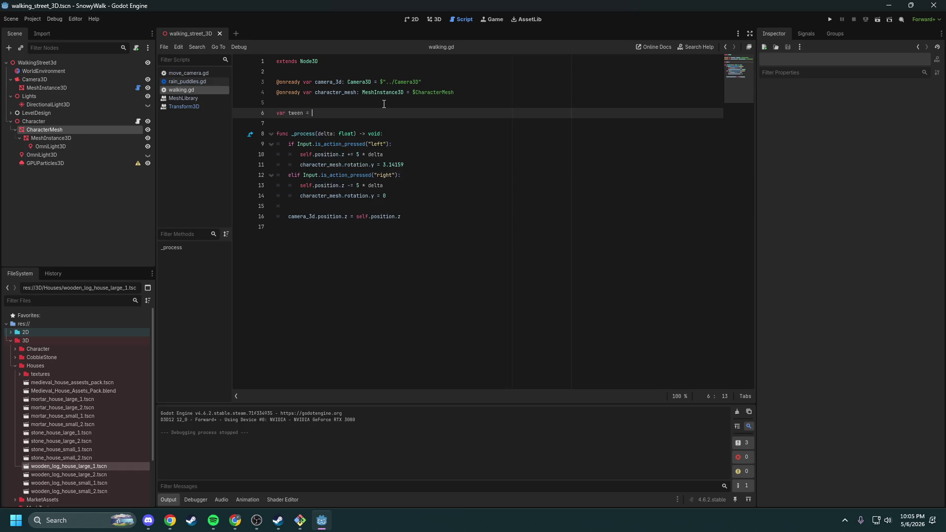
pyautogui.write('create_tw')
pyautogui.write('een(')
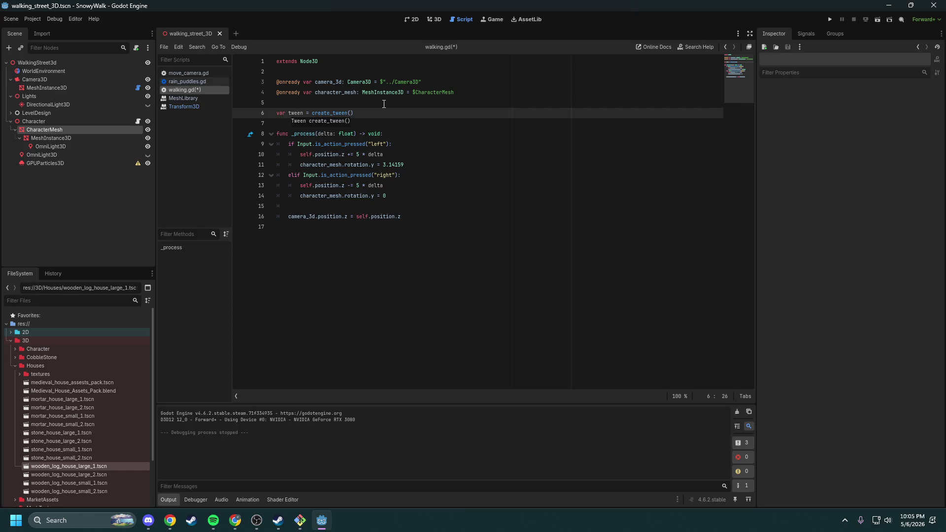
pyautogui.write(')')
pyautogui.click(429, 155)
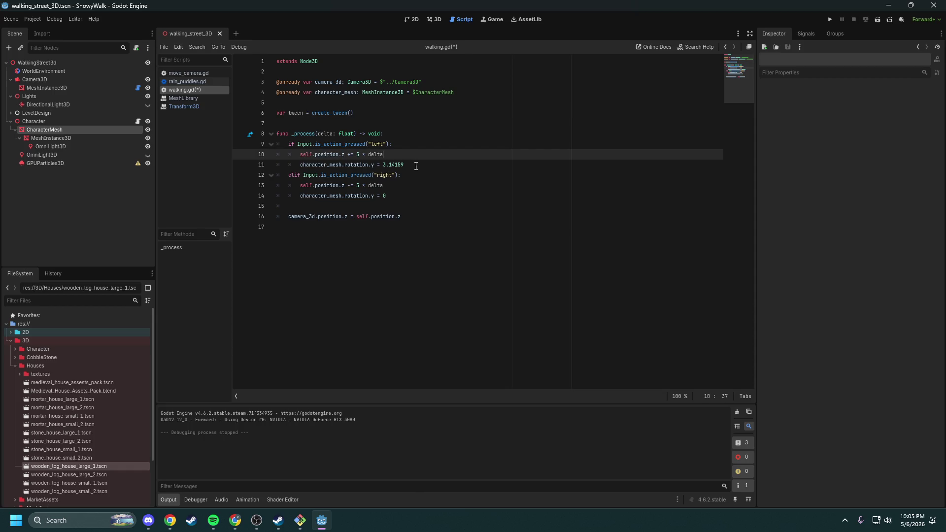
pyautogui.click(416, 165)
pyautogui.moveTo(416, 166); pyautogui.dragTo(302, 164)
pyautogui.click(415, 151)
pyautogui.press('Return')
pyautogui.write('tween')
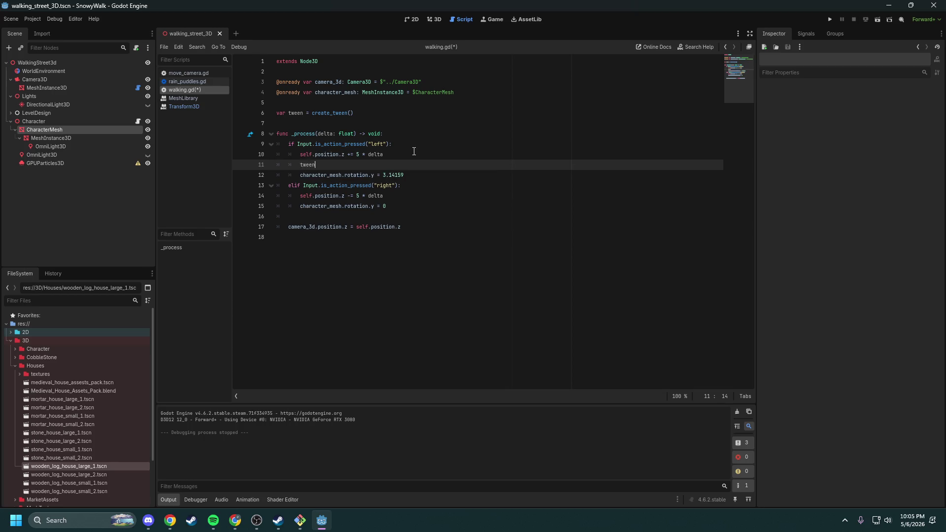
pyautogui.write('.twe')
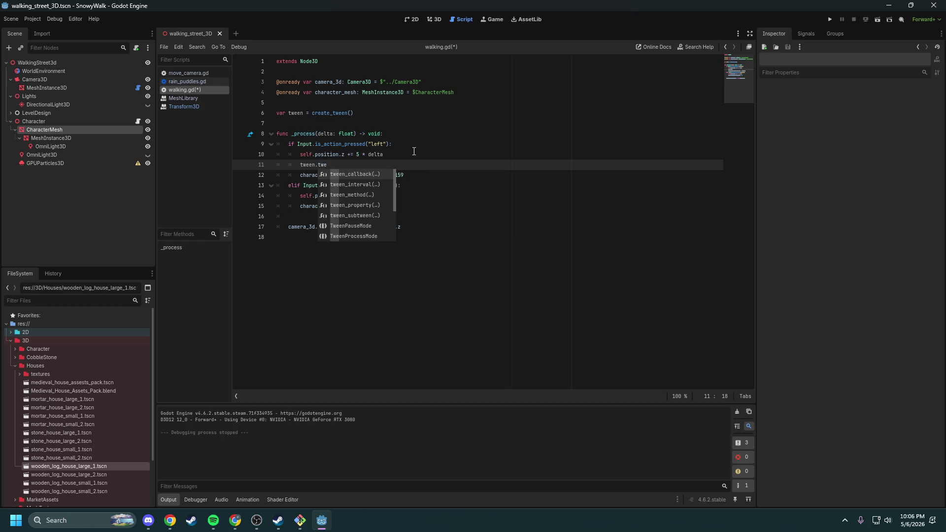
# Step: Choose tween_property and move character_mesh from the old rotation line into its first argument
pyautogui.press('Down')
pyautogui.press('Down')
pyautogui.press('Down')
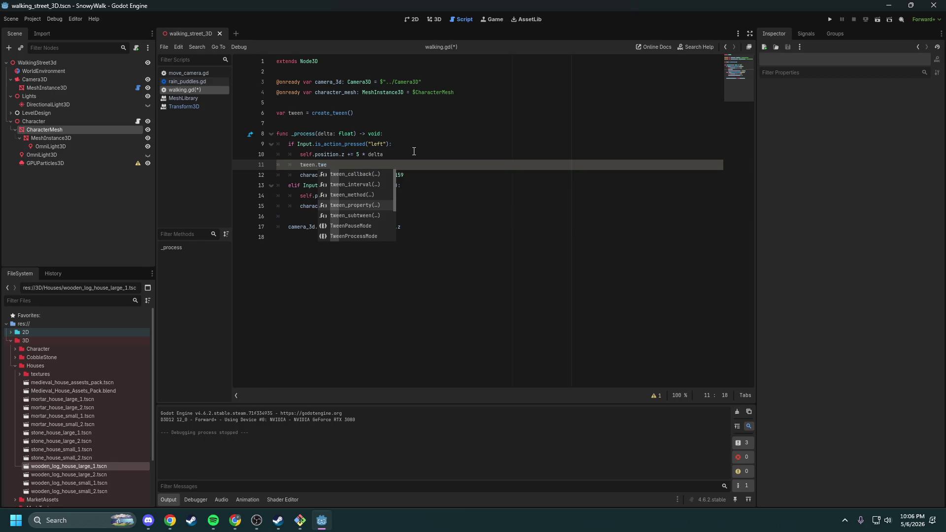
pyautogui.press('Return')
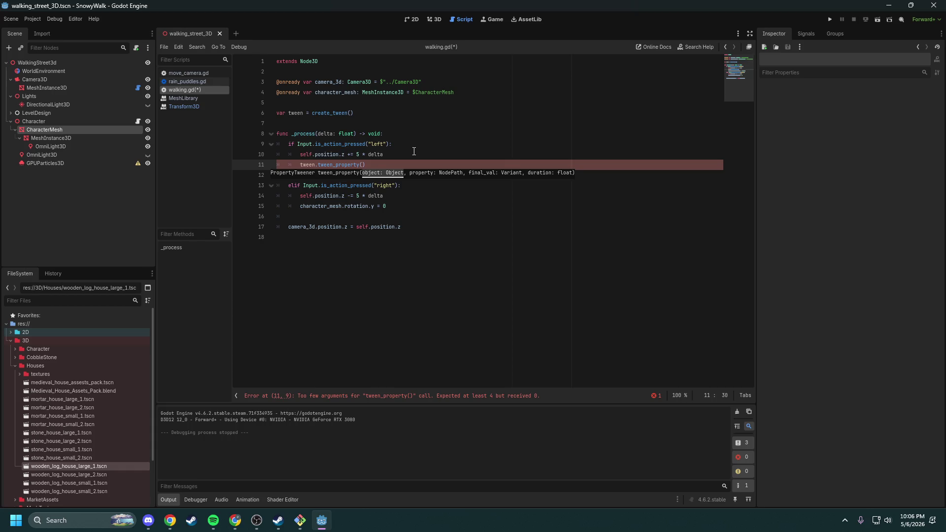
pyautogui.press('Up')
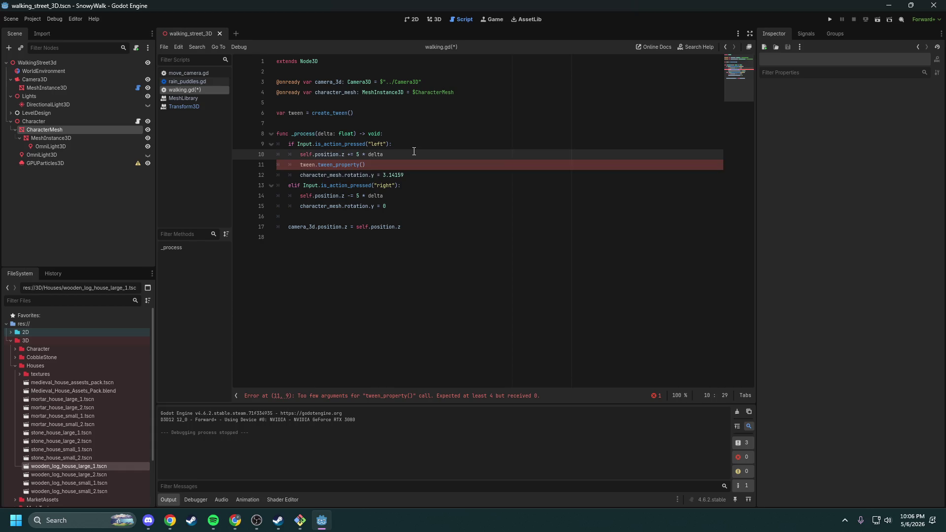
pyautogui.press('Down')
pyautogui.press('Down')
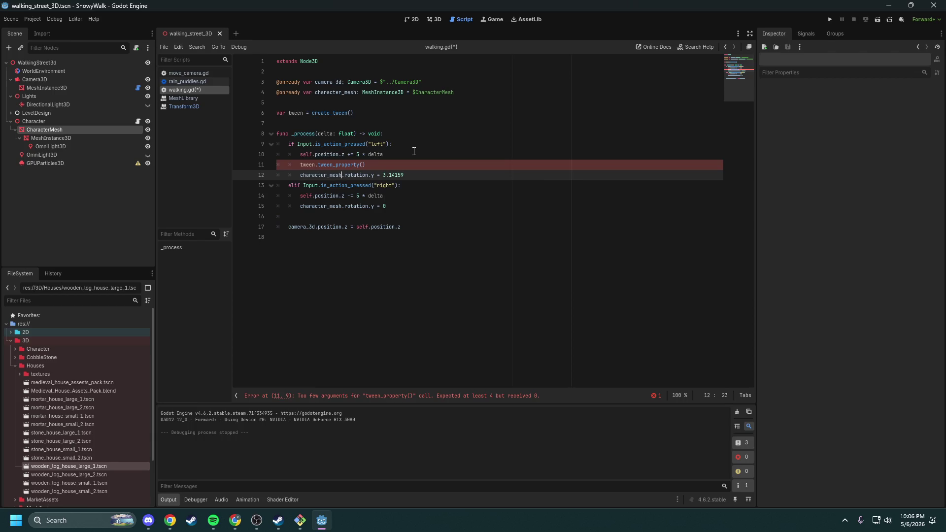
pyautogui.hotkey('ctrl', 'shift', 'Left')
pyautogui.hotkey('ctrl', 'x')
pyautogui.press('Up')
pyautogui.press('End')
pyautogui.press('Left')
pyautogui.hotkey('ctrl', 'v')
pyautogui.write(', "')
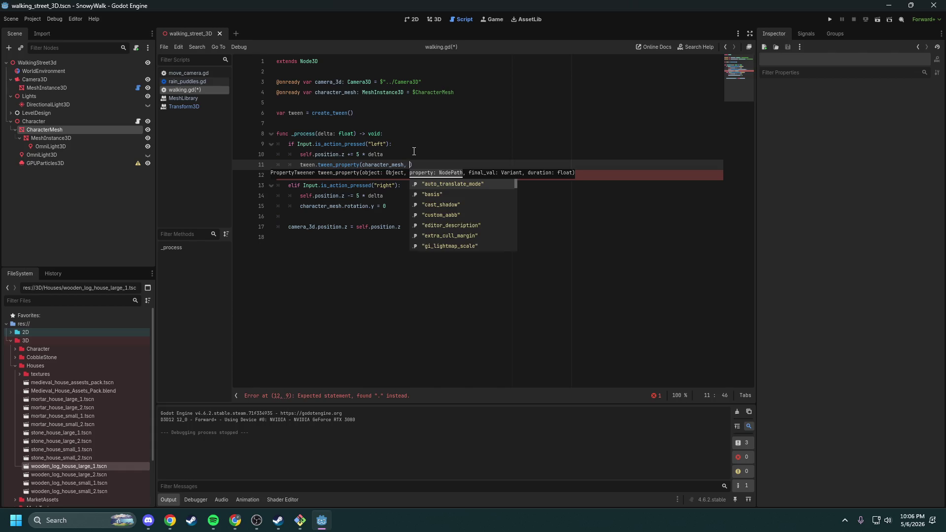
pyautogui.press('Escape')
# Step: Move "rotation.y" and 3.14159 into the call, add duration 0.5, and delete the leftover rotation line
pyautogui.press('Down')
pyautogui.press('End')
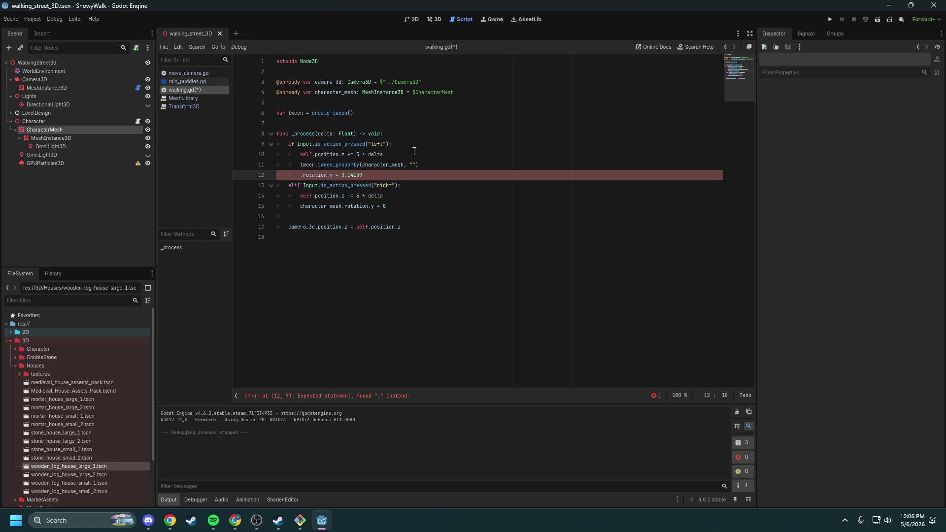
pyautogui.hotkey('ctrl', 'shift', 'Left')
pyautogui.hotkey('ctrl', 'shift', 'Left')
pyautogui.hotkey('ctrl', 'x')
pyautogui.press('Up')
pyautogui.hotkey('ctrl', 'Right')
pyautogui.hotkey('ctrl', 'Right')
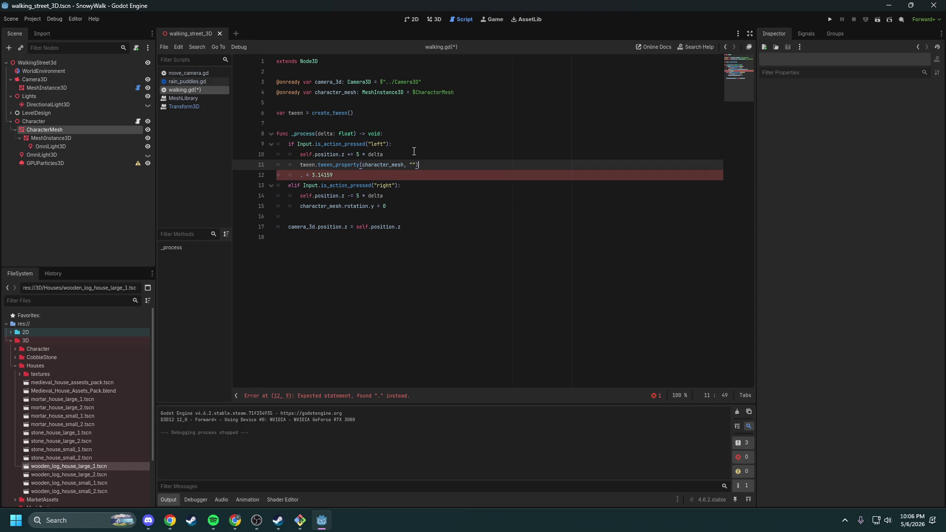
pyautogui.hotkey('ctrl', 'v')
pyautogui.press('Down')
pyautogui.hotkey('ctrl', 'shift', 'Left')
pyautogui.hotkey('shift', 'Left')
pyautogui.hotkey('shift', 'Left')
pyautogui.hotkey('ctrl', 'x')
pyautogui.press('Up')
pyautogui.write(',')
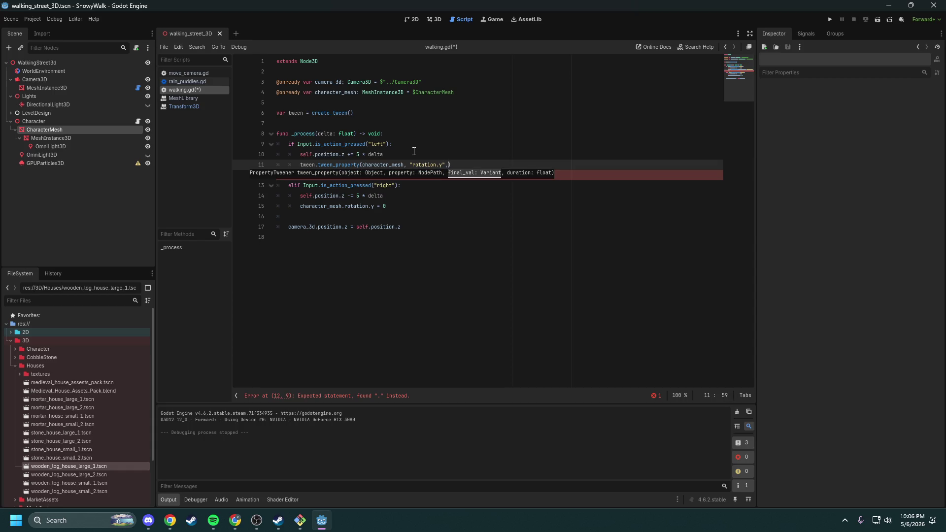
pyautogui.hotkey('ctrl', 'v')
pyautogui.write(', ')
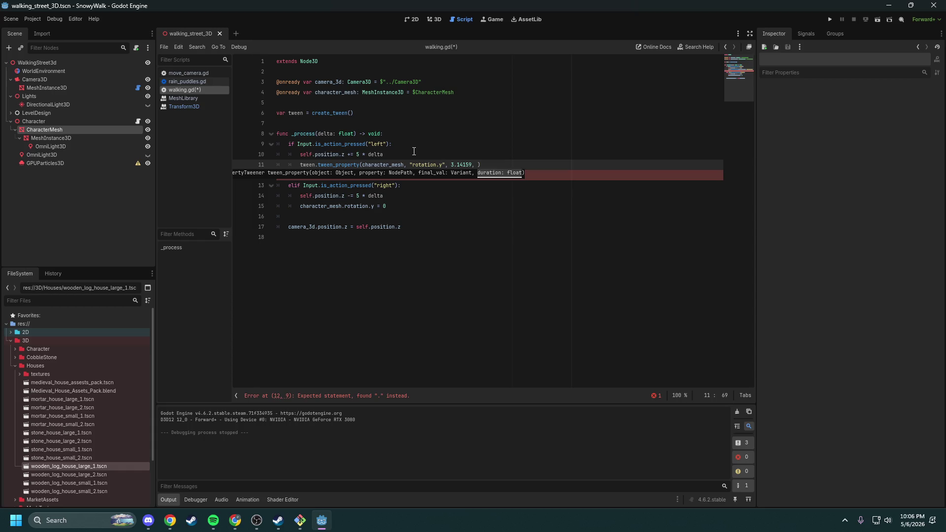
pyautogui.write('0.5')
pyautogui.press('Down')
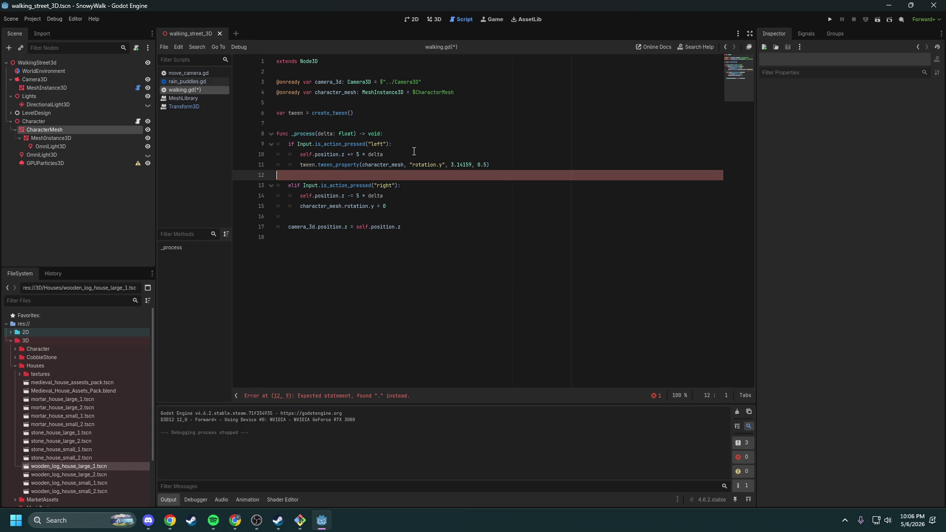
pyautogui.press('BackSpace')
# Step: Replace the right-branch rotation assignment with the same tween call, targeting 0 instead of 3.14159
pyautogui.hotkey('ctrl', 'shift', 'Left')
pyautogui.hotkey('ctrl', 'shift', 'Left')
pyautogui.hotkey('ctrl', 'shift', 'Left')
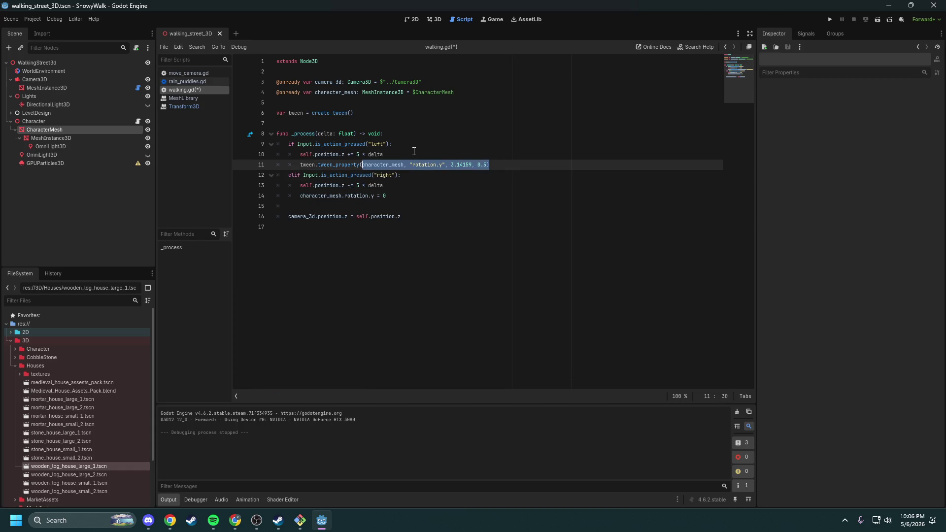
pyautogui.hotkey('ctrl', 'shift', 'Left')
pyautogui.hotkey('ctrl', 'shift', 'Left')
pyautogui.press('Down')
pyautogui.press('Down')
pyautogui.press('Down')
pyautogui.press('End')
pyautogui.hotkey('ctrl', 'shift', 'Left')
pyautogui.hotkey('ctrl', 'shift', 'Left')
pyautogui.hotkey('ctrl', 'shift', 'Left')
pyautogui.hotkey('ctrl', 'v')
pyautogui.press('Left')
pyautogui.press('Left')
pyautogui.hotkey('ctrl', 'shift', 'Left')
pyautogui.hotkey('ctrl', 'shift', 'Left')
pyautogui.write('0')
# Step: Save walking.gd and run the game to test the turning
pyautogui.click(492, 178)
pyautogui.hotkey('ctrl', 's')
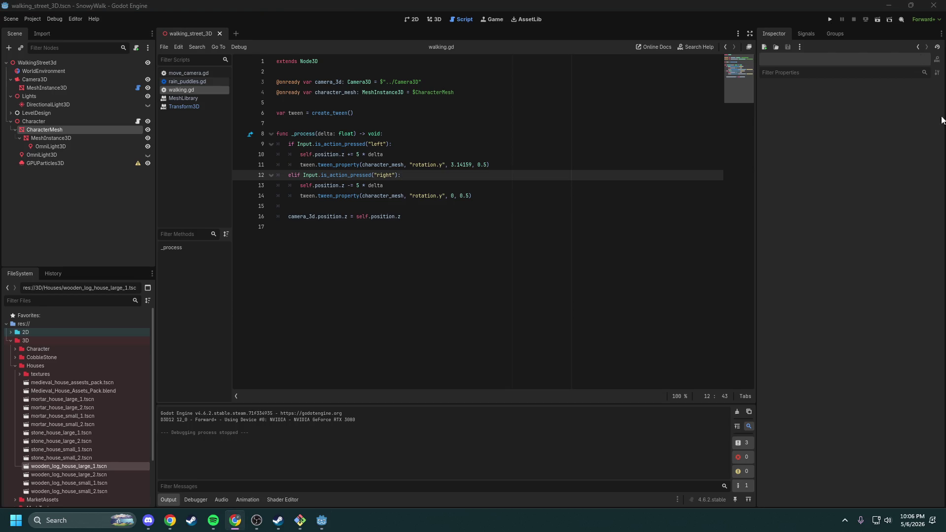
pyautogui.click(831, 20)
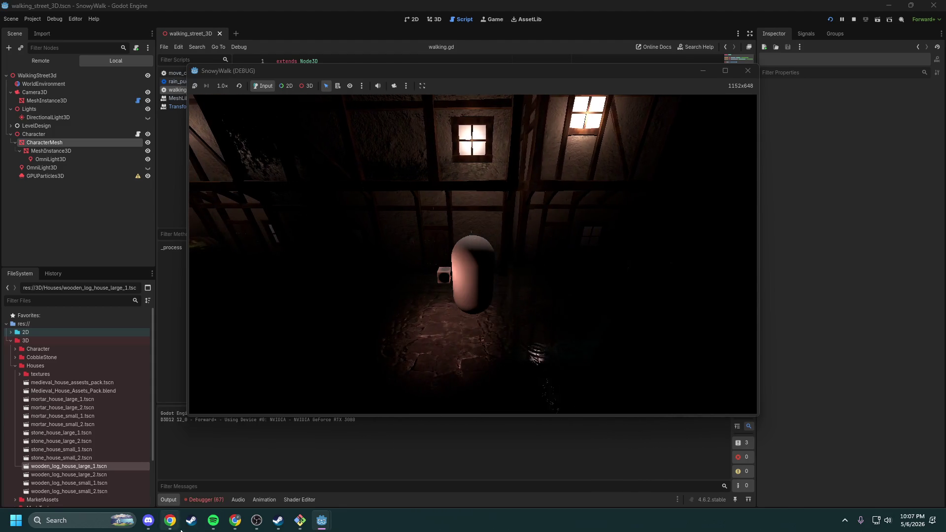
# Step: Stop the game, list the Tween invalid errors in the debugger, and copy the first error message
pyautogui.press('F8')
pyautogui.click(206, 500)
pyautogui.click(207, 405)
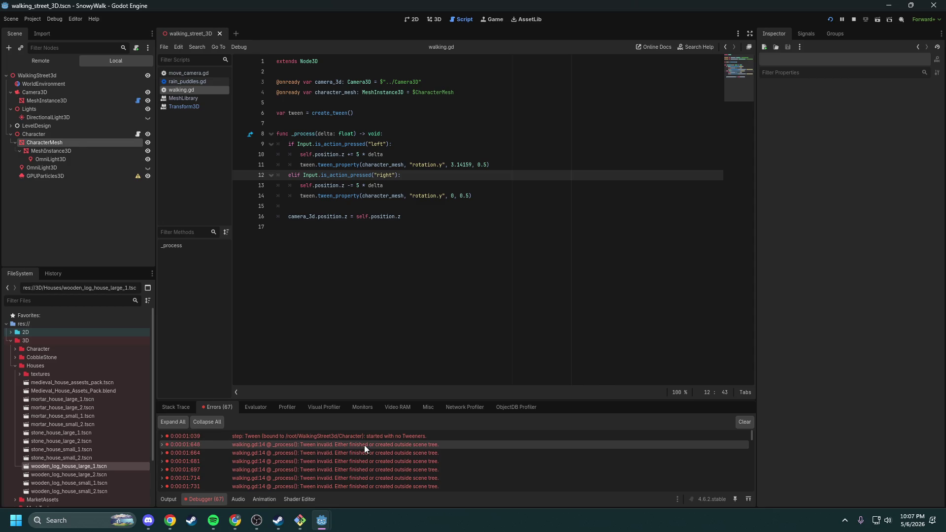
pyautogui.moveTo(365, 446)
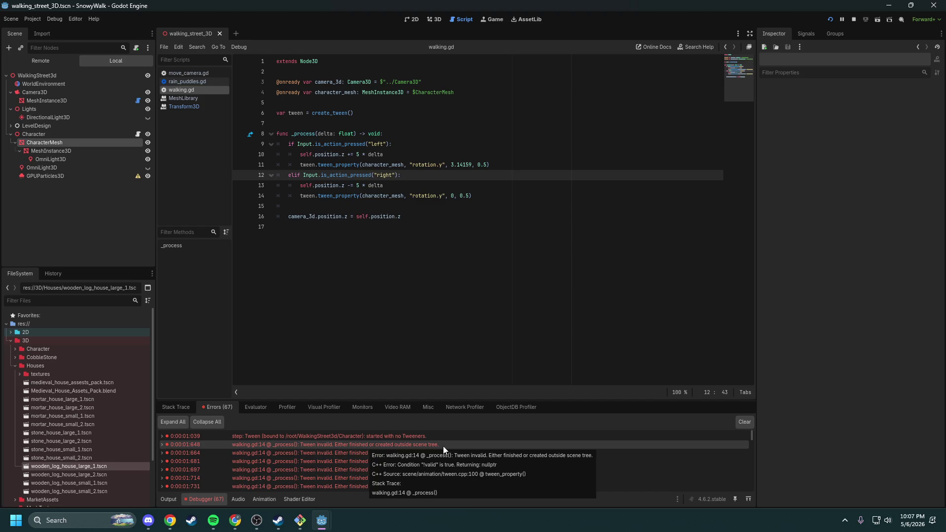
pyautogui.rightClick(404, 439)
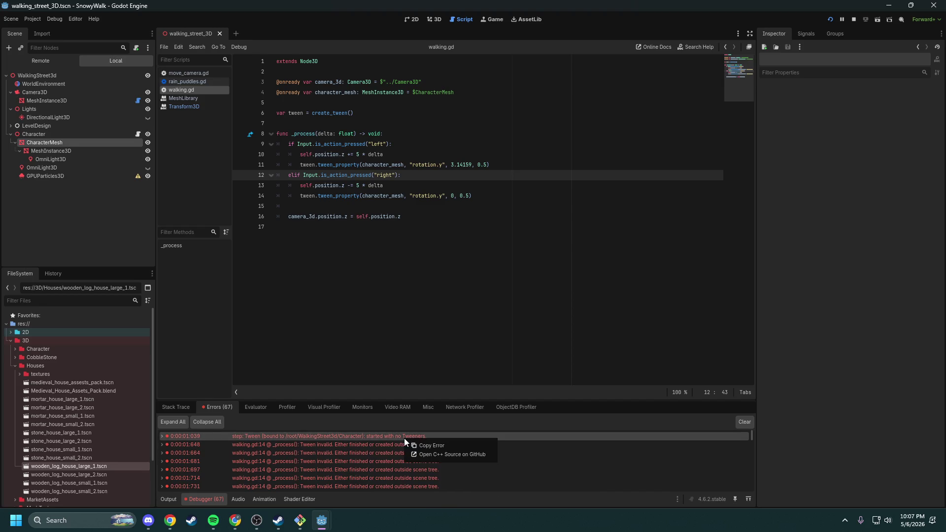
pyautogui.click(415, 442)
pyautogui.hotkey('alt', 'Tab')
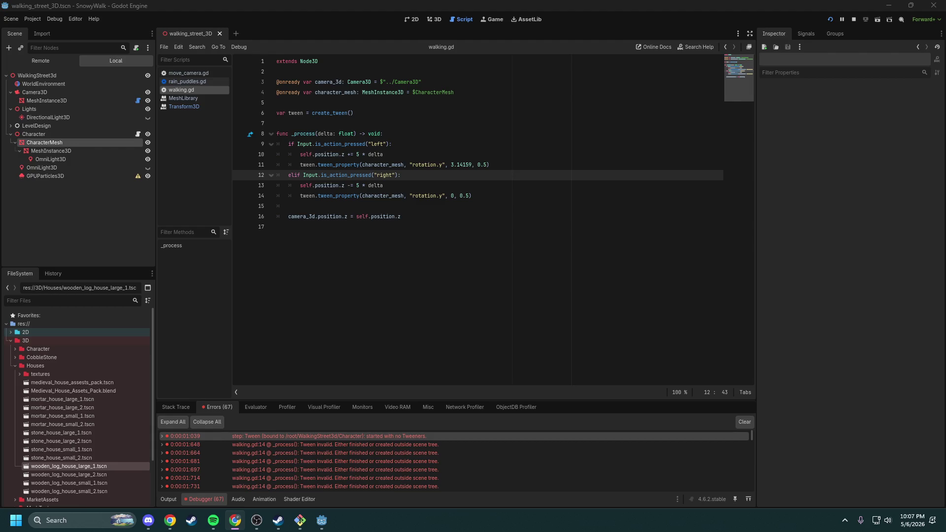
pyautogui.click(511, 173)
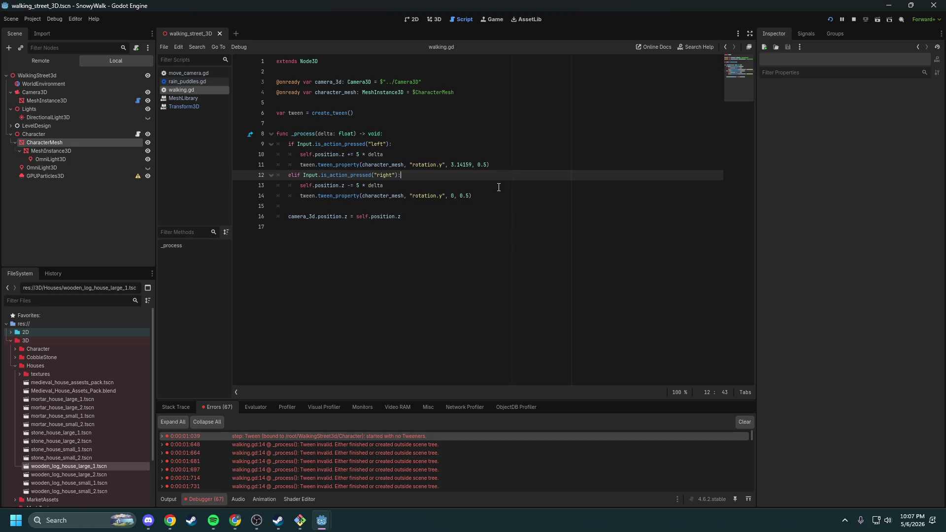
# Step: Copy the first tween error again, then switch to the walking_street_3D scene's 3D view
pyautogui.hotkey('ctrl', 'a')
pyautogui.click(499, 187)
pyautogui.hotkey('alt', 'Tab')
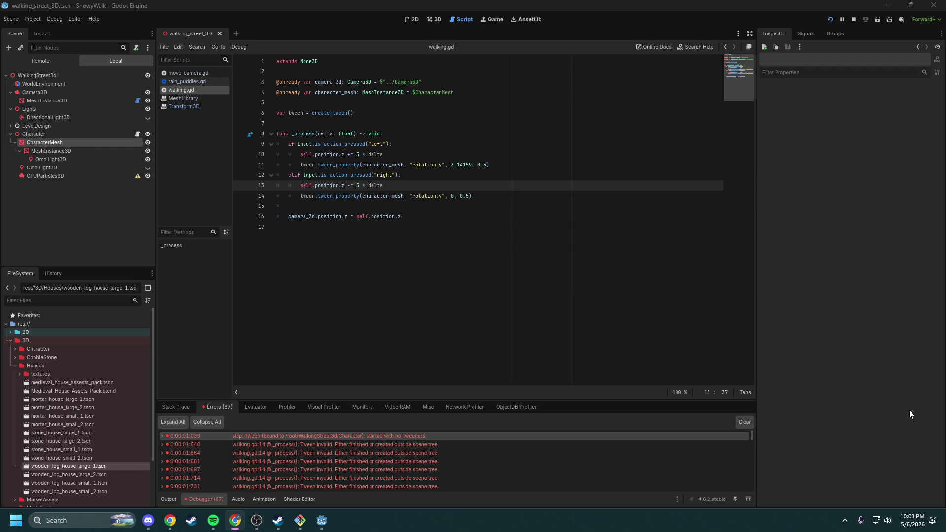
pyautogui.rightClick(389, 433)
pyautogui.click(409, 439)
pyautogui.moveTo(427, 200); pyautogui.dragTo(429, 207)
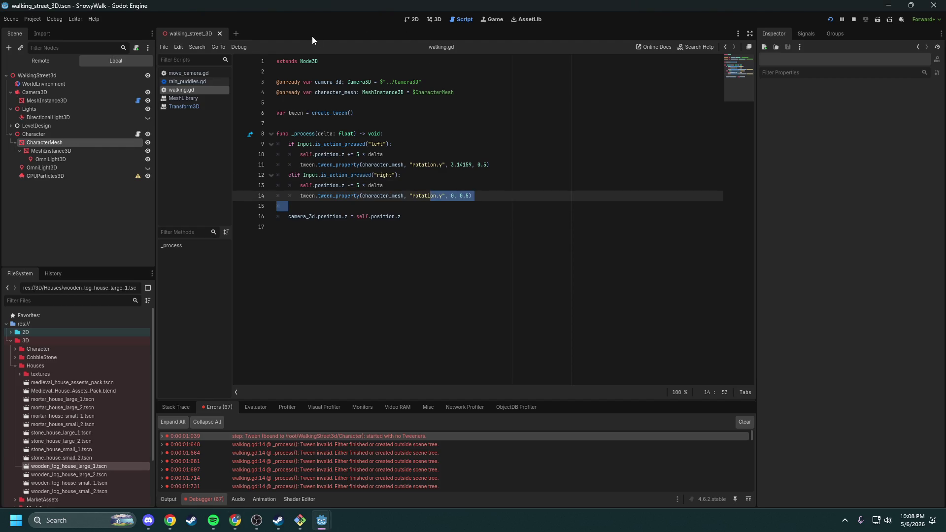
pyautogui.click(433, 21)
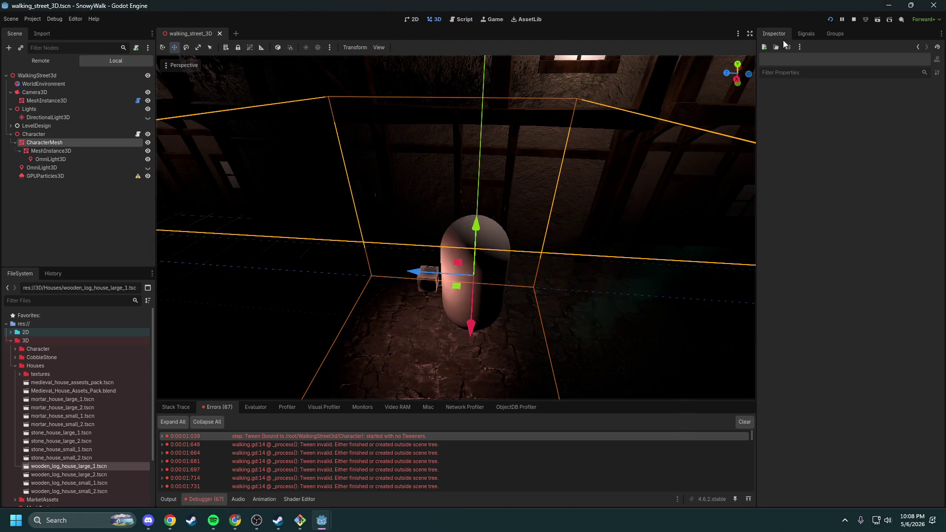
# Step: Run and stop the game, then return to walking.gd at the tween declaration on line 6
pyautogui.click(830, 19)
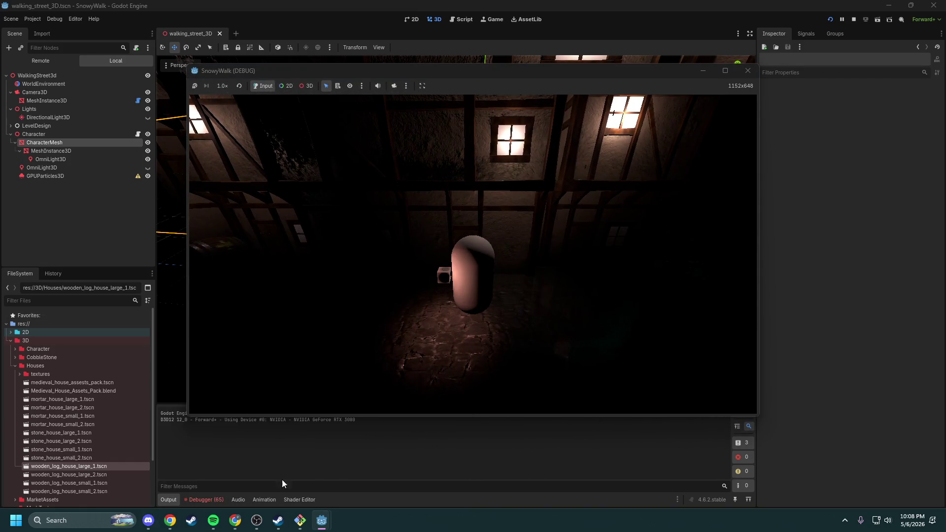
pyautogui.click(855, 20)
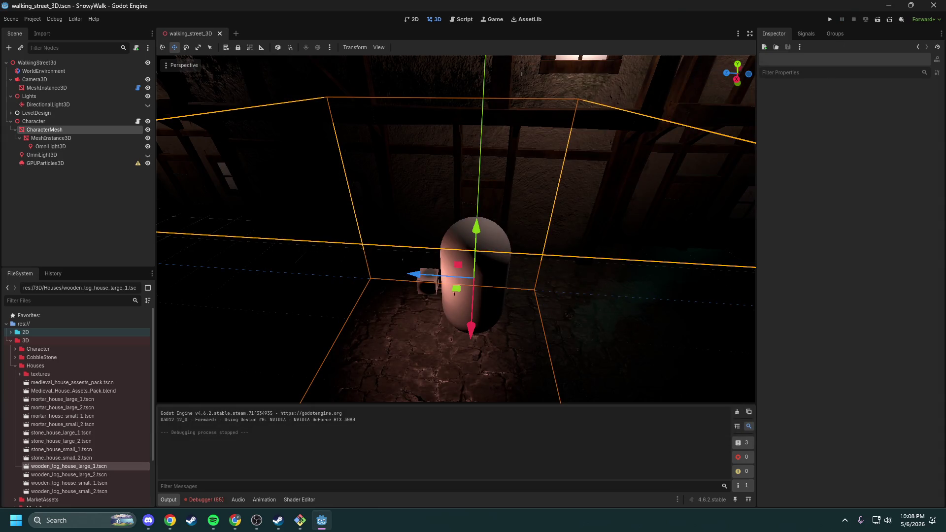
pyautogui.hotkey('alt', 'Tab')
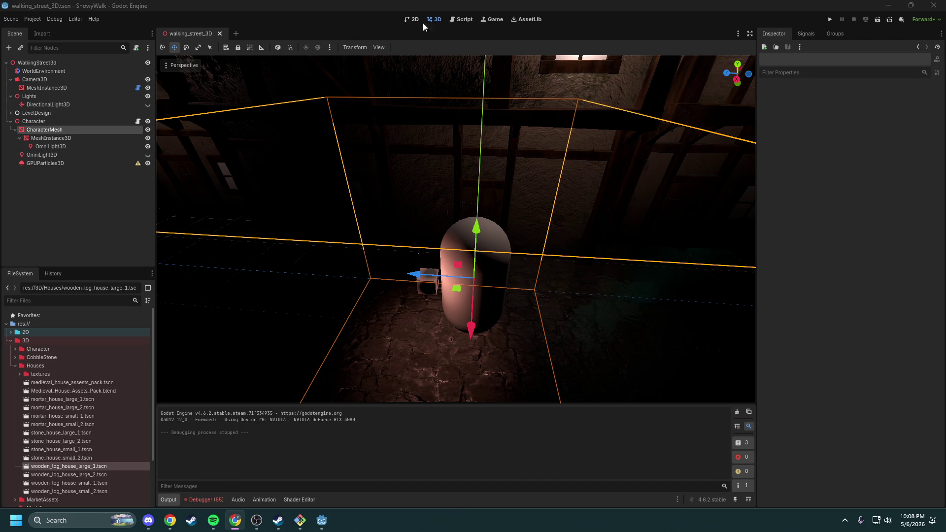
pyautogui.click(462, 19)
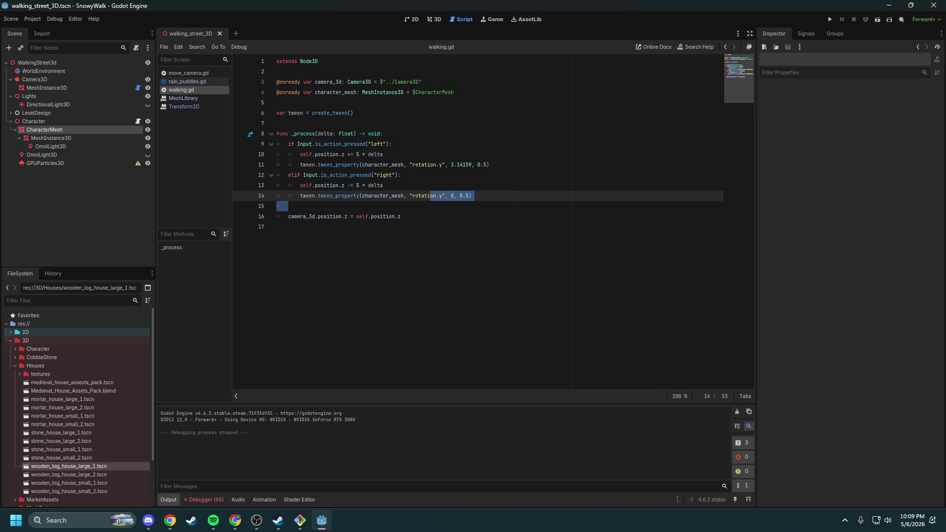
pyautogui.click(367, 113)
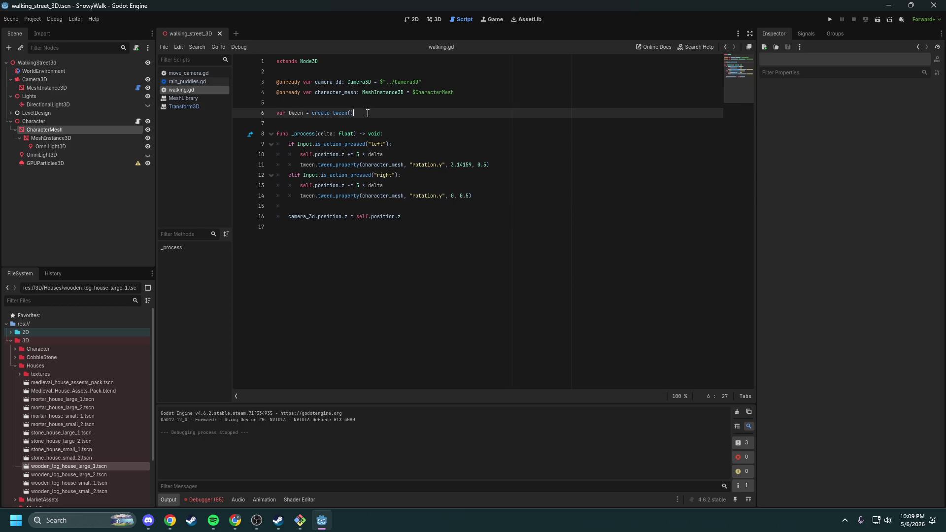
# Step: Replace the create_tween() assignment with a Tween type on line 6 and add a blank line below
pyautogui.hotkey('ctrl', 'shift', 'Left')
pyautogui.hotkey('ctrl', 'shift', 'Left')
pyautogui.hotkey('ctrl', 'shift', 'Left')
pyautogui.hotkey('ctrl', 'shift', 'Right')
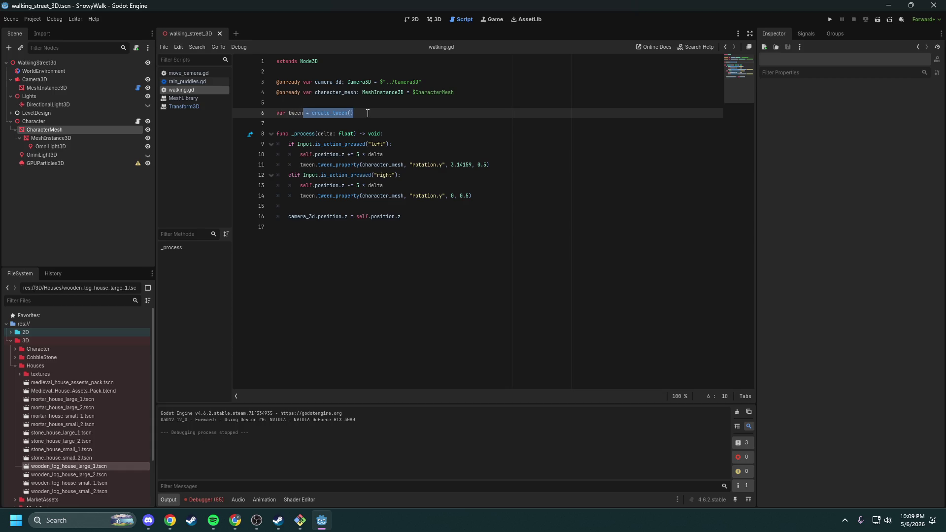
pyautogui.press('Delete')
pyautogui.write('Tween')
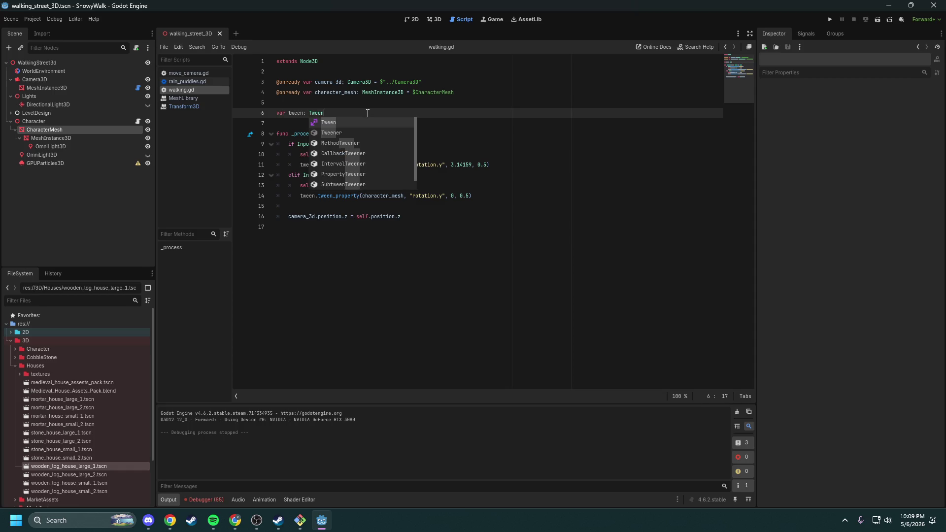
pyautogui.press('Escape')
pyautogui.press('Down')
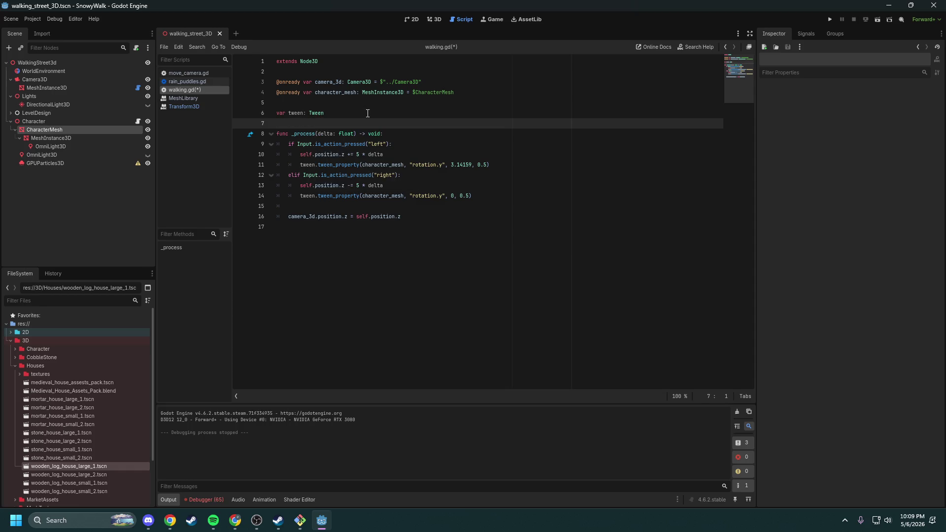
pyautogui.press('Return')
pyautogui.press('Return')
pyautogui.press('Up')
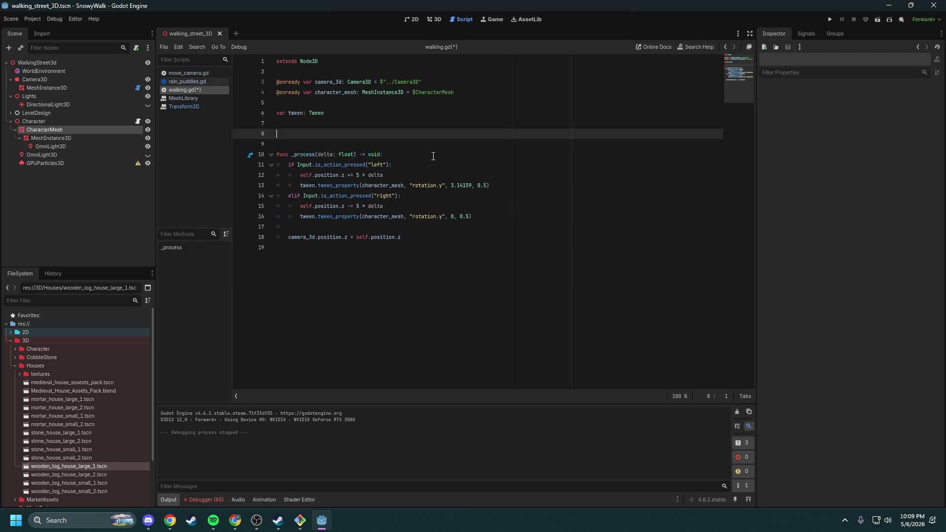
# Step: Review the movement branches, then type var last_direction: String = "" on the blank line
pyautogui.press('Down')
pyautogui.press('Down')
pyautogui.press('Down')
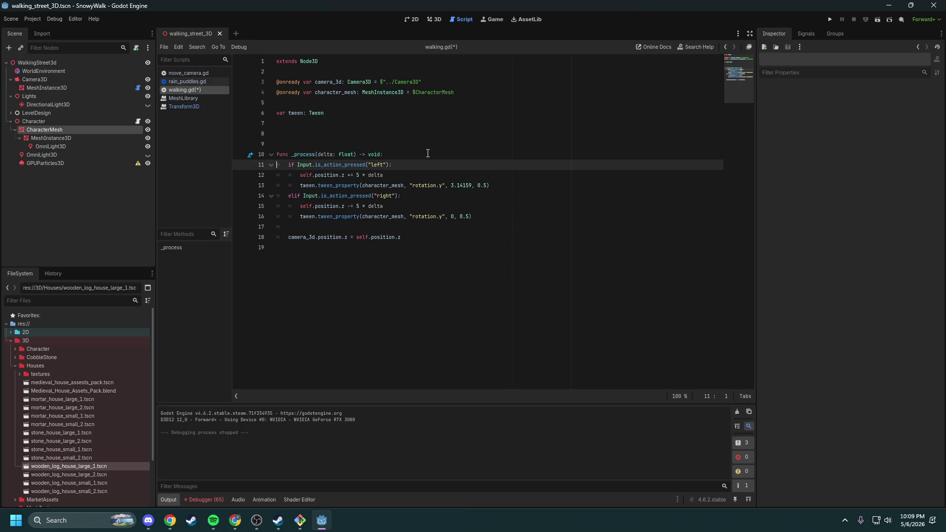
pyautogui.press('Down')
pyautogui.press('Down')
pyautogui.press('Down')
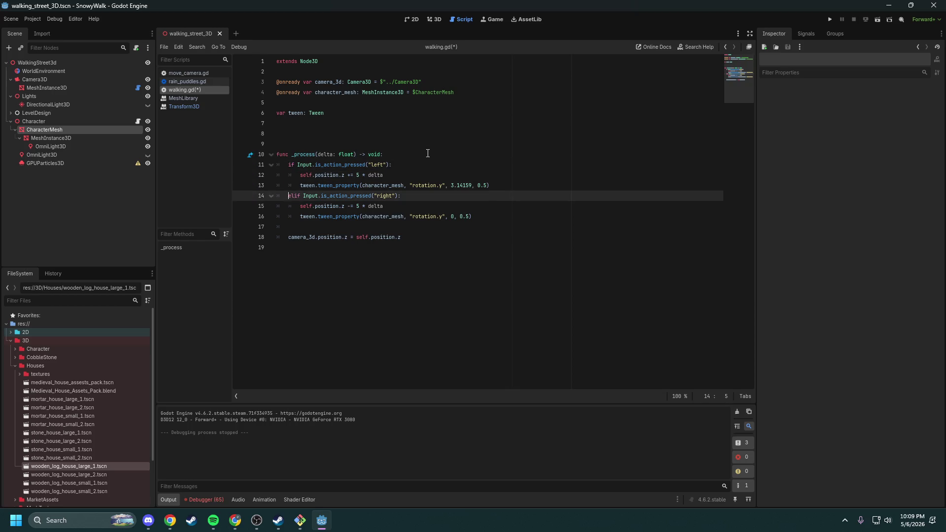
pyautogui.press('Up')
pyautogui.press('Up')
pyautogui.press('Up')
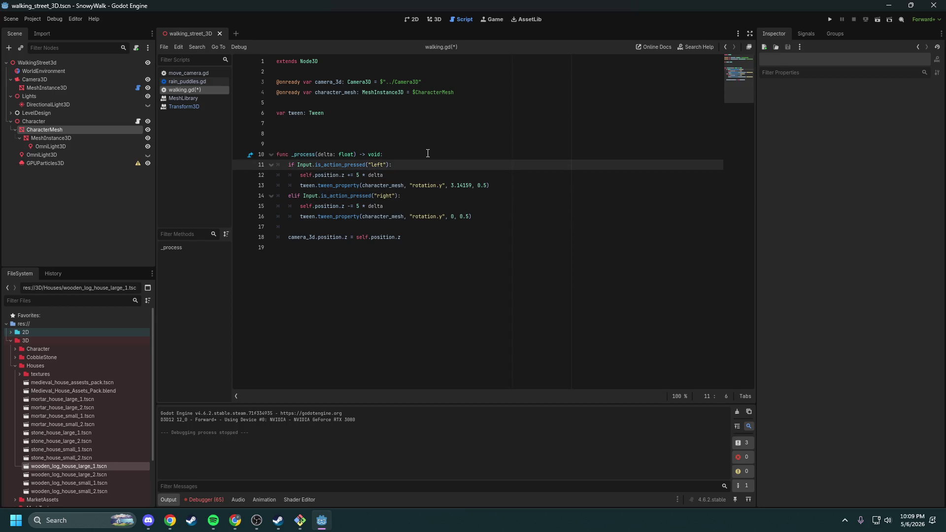
pyautogui.press('Down')
pyautogui.press('Down')
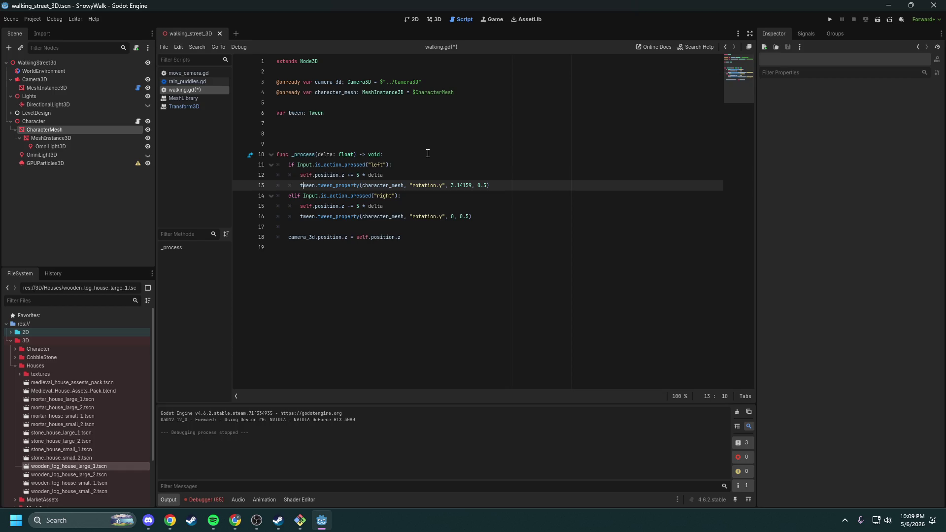
pyautogui.press('Up')
pyautogui.press('Up')
pyautogui.press('Up')
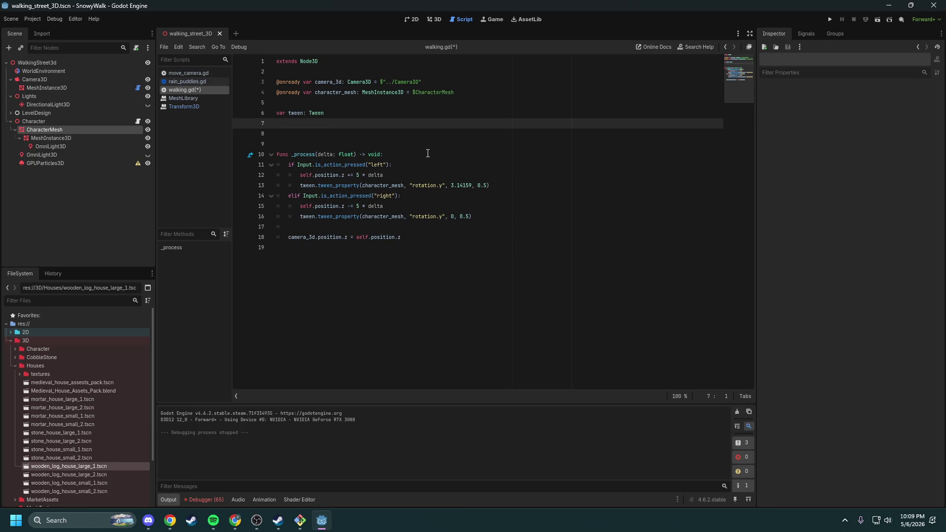
pyautogui.write('ar last_direction')
pyautogui.write(': String ')
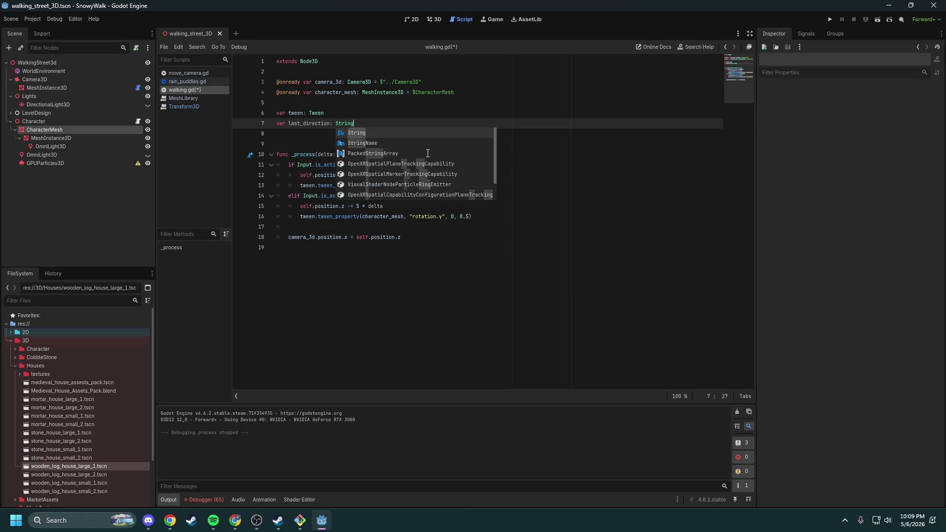
pyautogui.write('= ""')
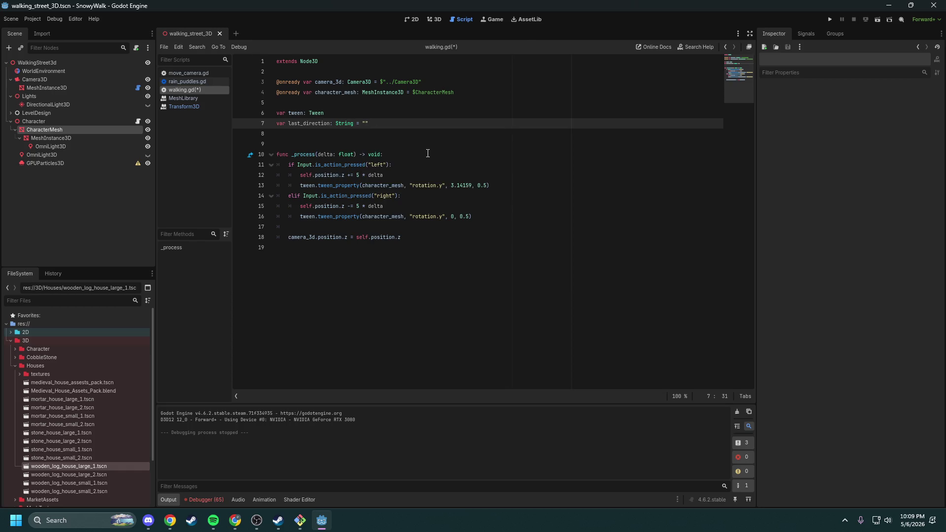
# Step: Finish the last_direction declaration and open a new line before the left-turn tween call
pyautogui.press('Return')
pyautogui.press('Up')
pyautogui.press('End')
pyautogui.press('Down')
pyautogui.press('Down')
pyautogui.press('Down')
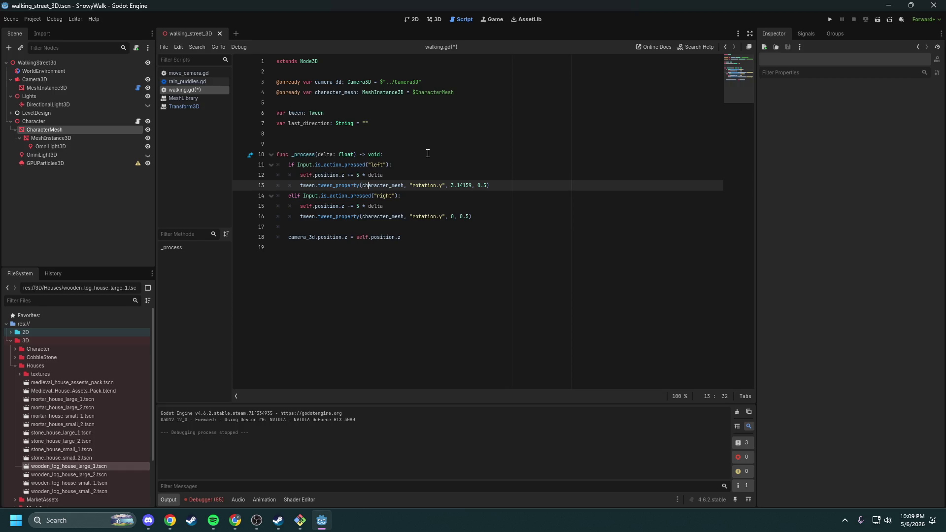
pyautogui.press('Home')
pyautogui.hotkey('ctrl', 'Right')
pyautogui.hotkey('ctrl', 'Right')
pyautogui.hotkey('ctrl', 'Right')
pyautogui.hotkey('ctrl', 'Right')
pyautogui.hotkey('ctrl', 'Right')
pyautogui.press('Up')
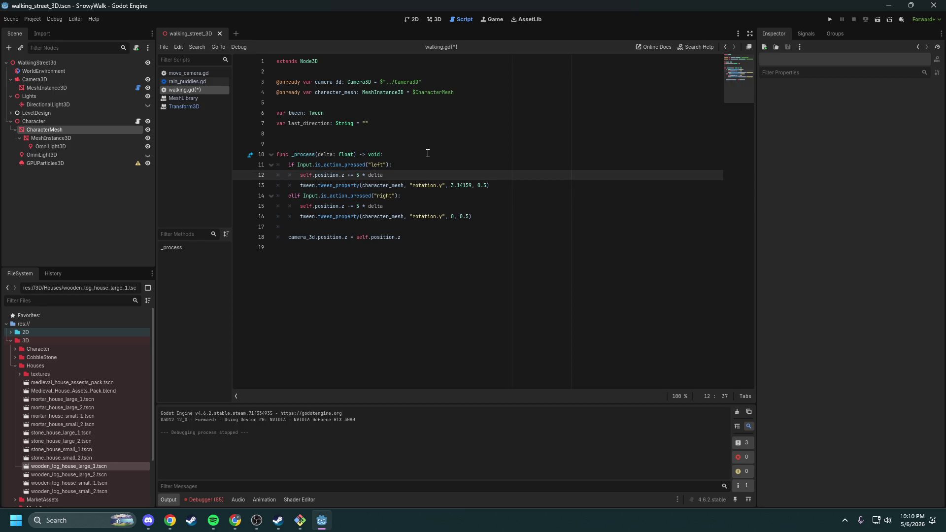
pyautogui.press('Return')
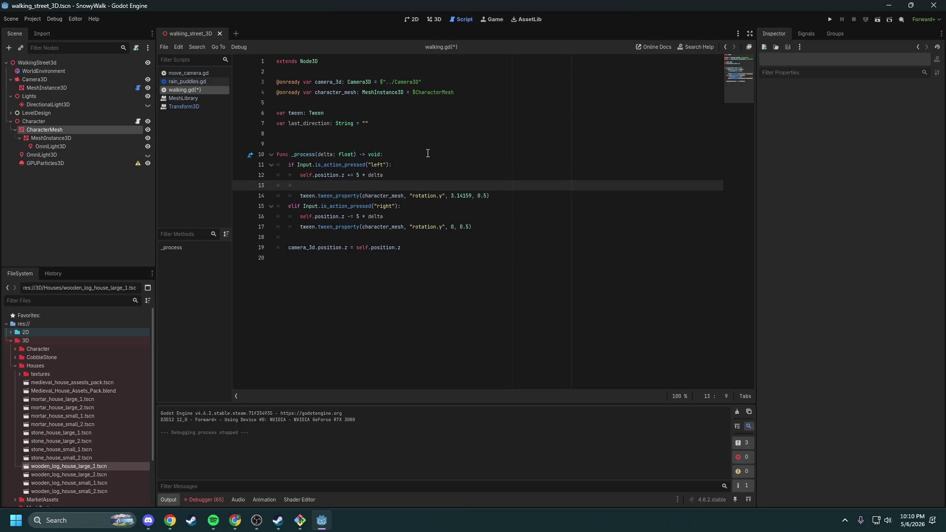
# Step: Add an if last_direction != "left" check that sets last_direction = "left"
pyautogui.write('iflas')
pyautogui.press('Return')
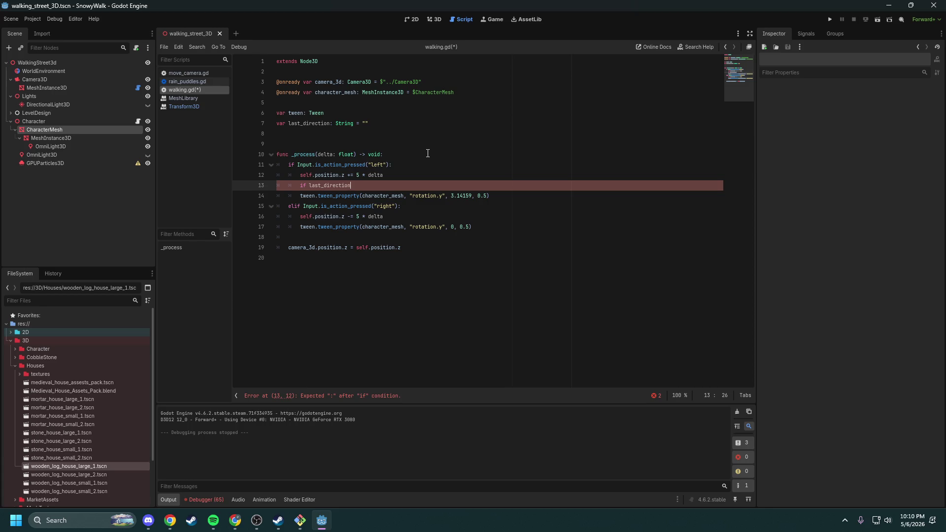
pyautogui.write(' !')
pyautogui.write('= ')
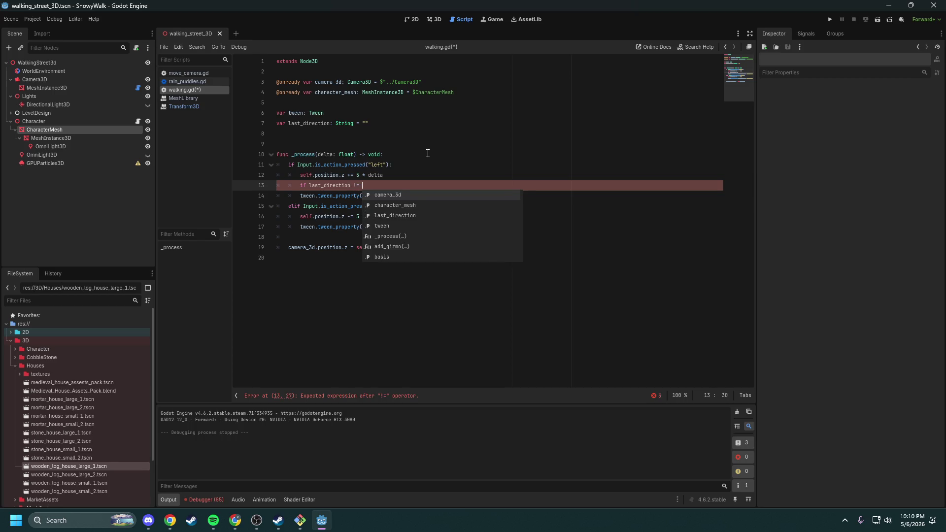
pyautogui.write('"left":')
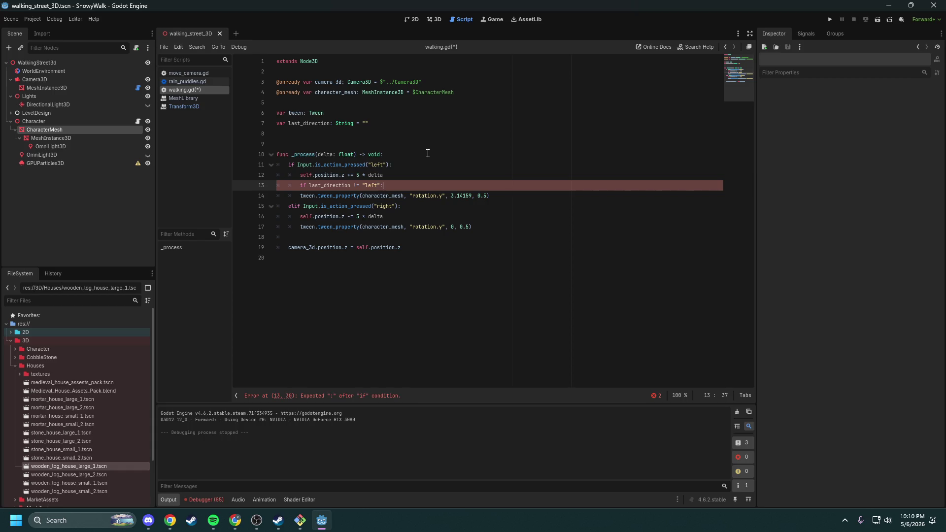
pyautogui.press('Return')
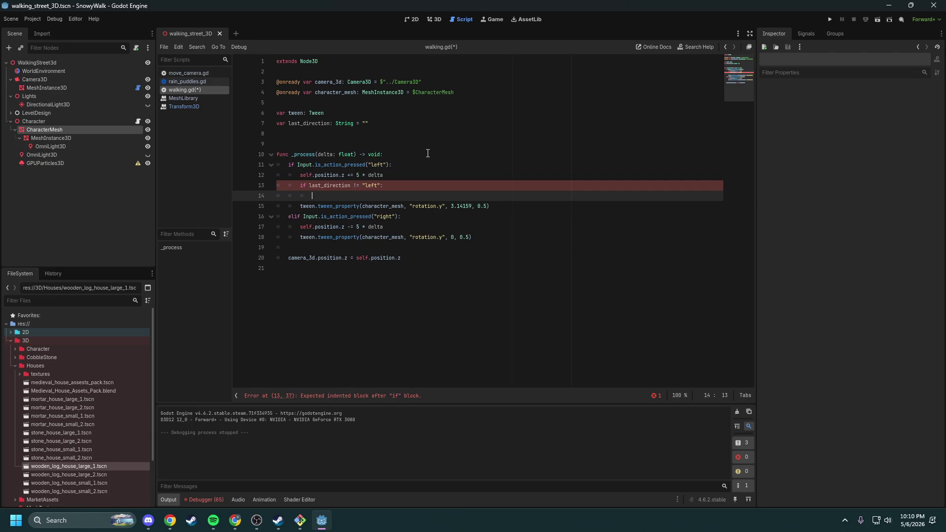
pyautogui.write('last_direction ')
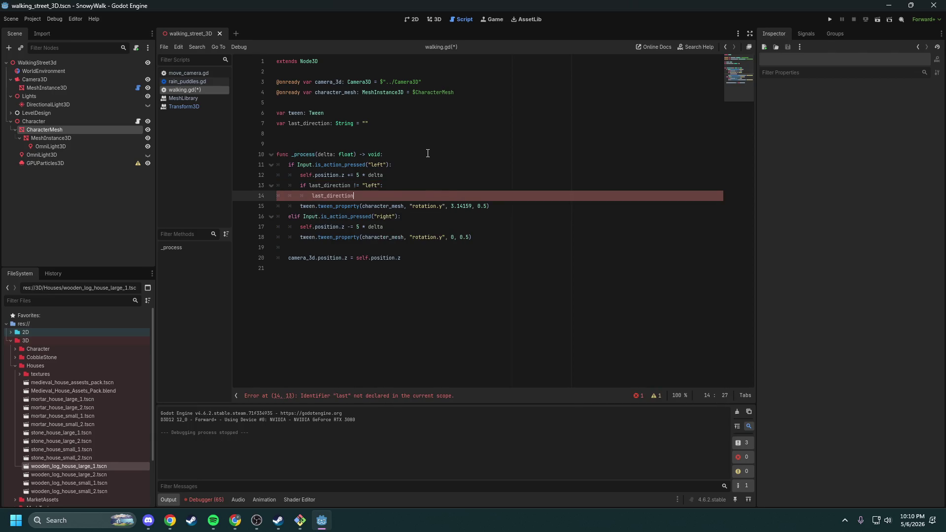
pyautogui.write('= "left')
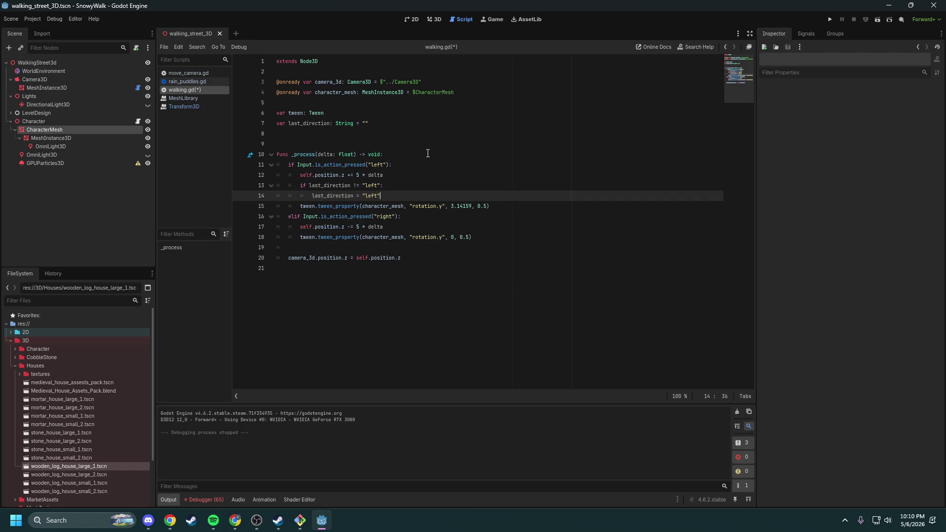
pyautogui.press('Return')
pyautogui.write('if tw')
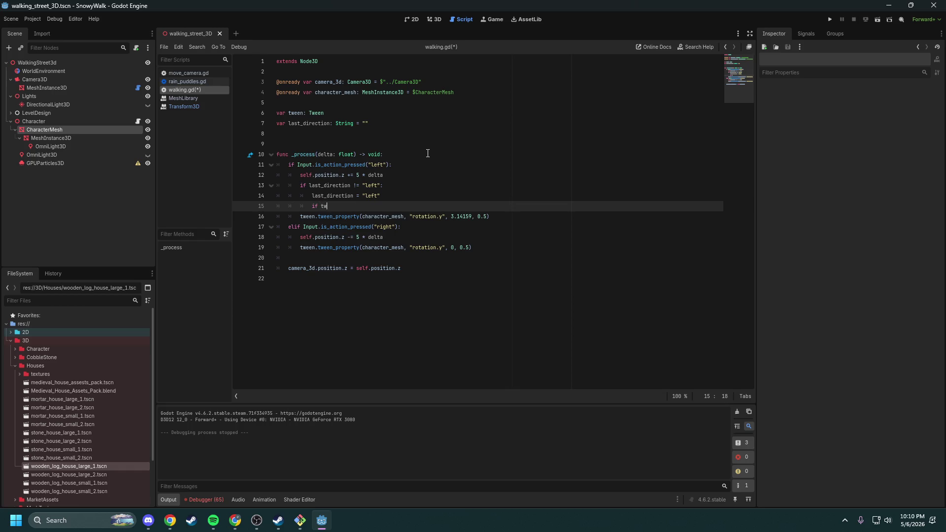
# Step: Kill any existing tween, assign tween = create_tween(), indent tween_property into the block, and select it
pyautogui.write('een:')
pyautogui.press('Return')
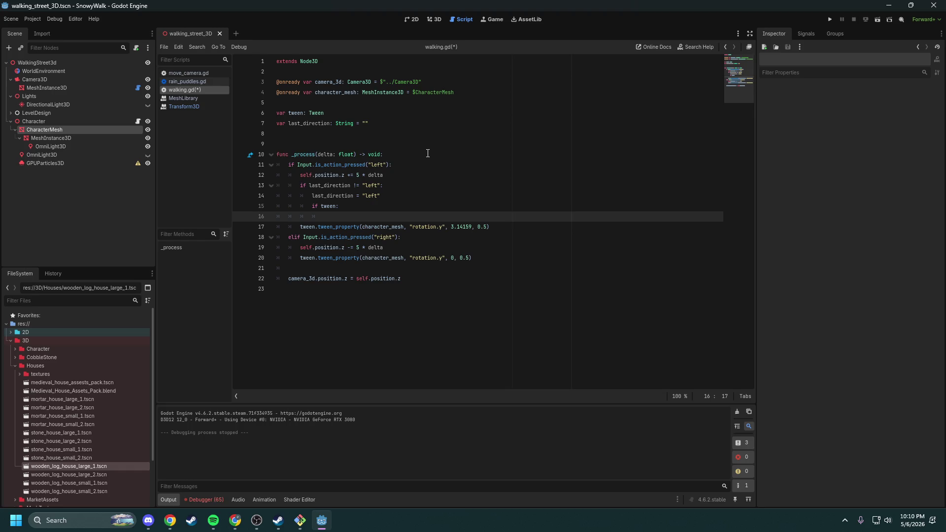
pyautogui.write('tween')
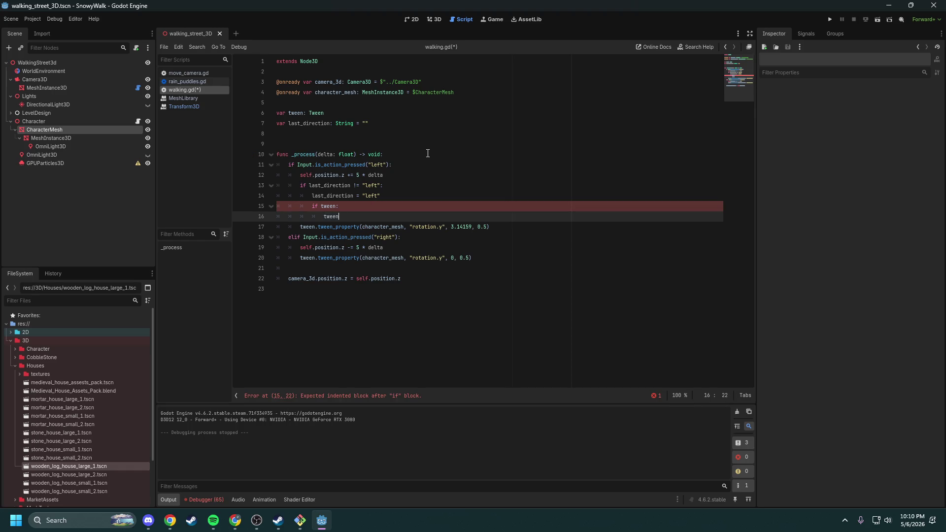
pyautogui.write('.kill')
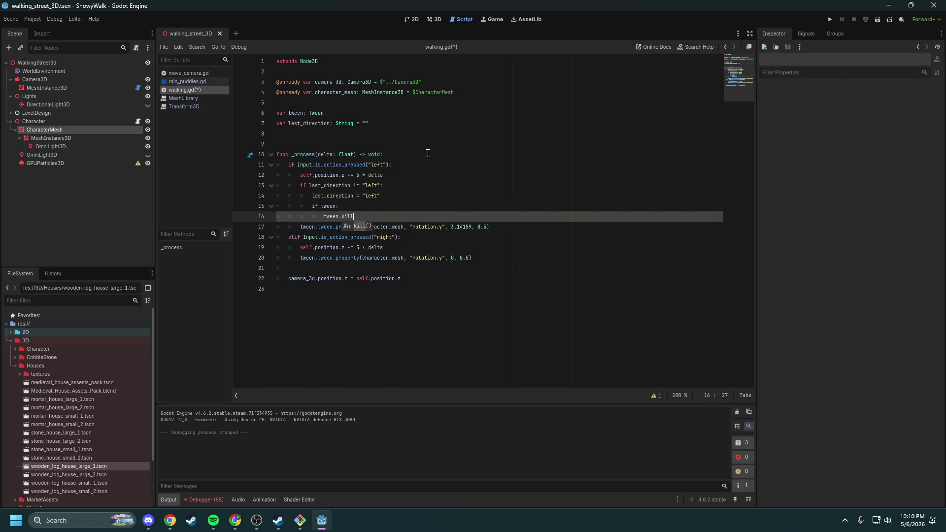
pyautogui.write('(')
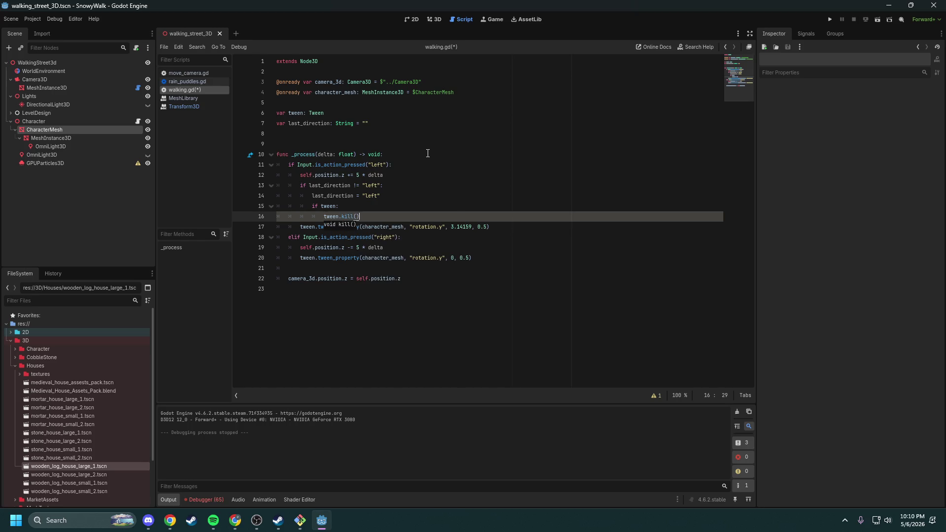
pyautogui.press('Return')
pyautogui.write('t')
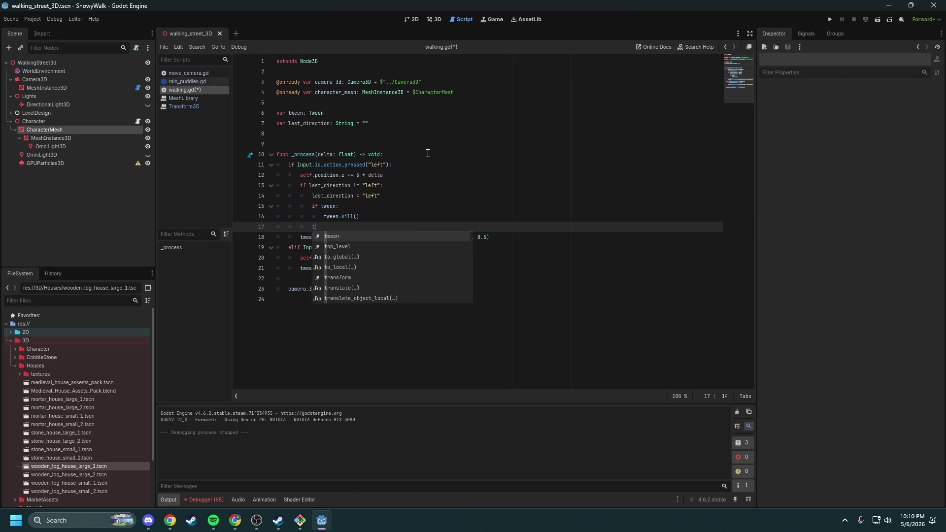
pyautogui.press('Return')
pyautogui.write('= creat')
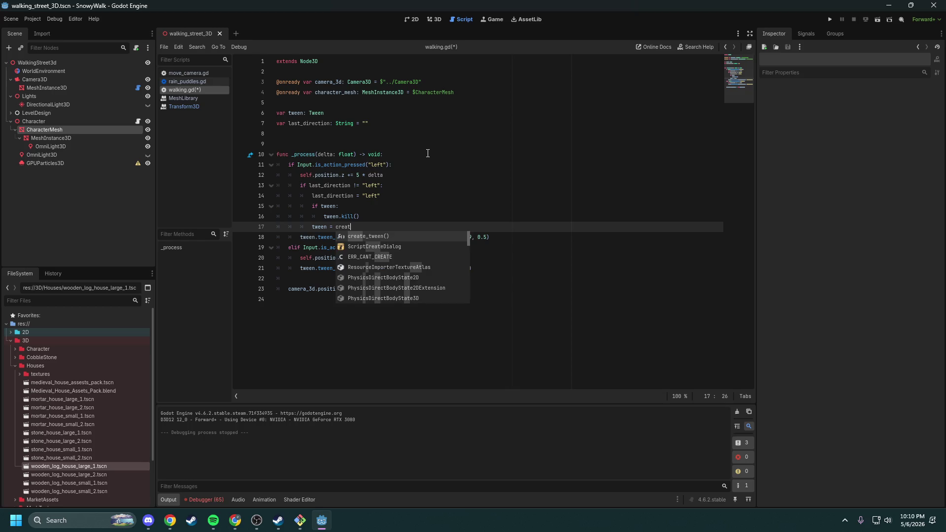
pyautogui.press('Return')
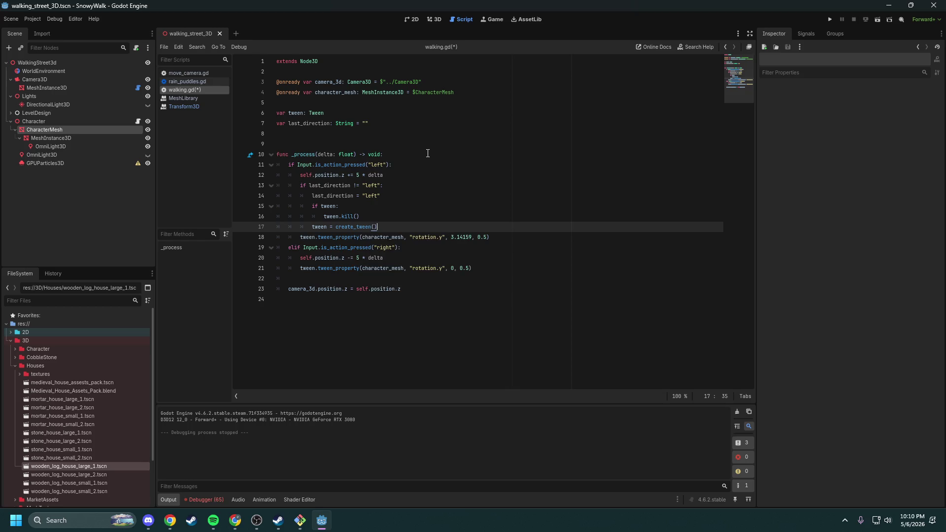
pyautogui.press('Down')
pyautogui.press('Tab')
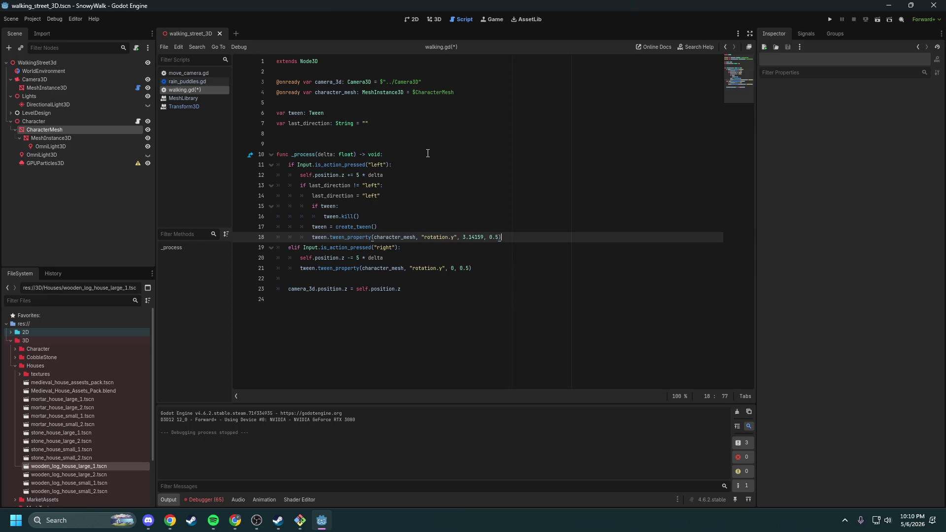
pyautogui.hotkey('shift', 'Home')
pyautogui.hotkey('shift', 'Up')
pyautogui.hotkey('shift', 'Up')
pyautogui.hotkey('shift', 'Up')
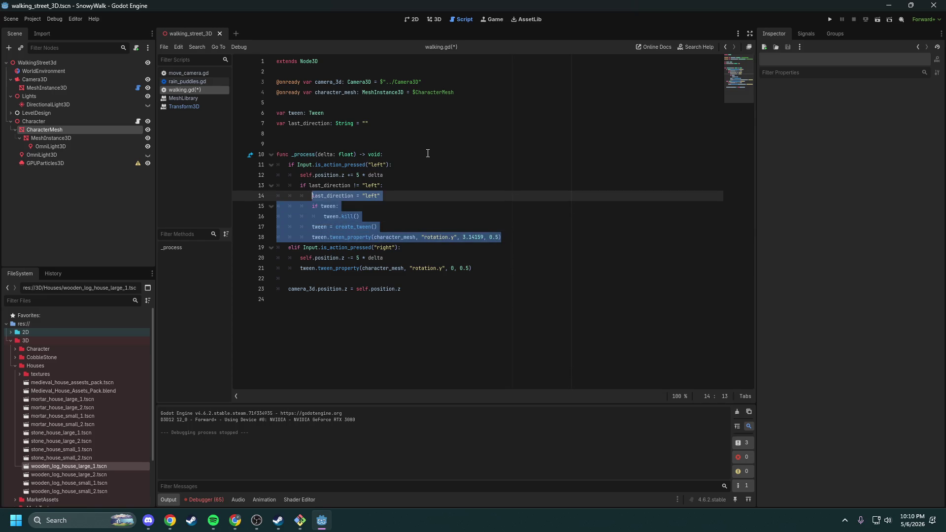
# Step: Copy the left-direction block and paste it over the right branch's tween_property line
pyautogui.hotkey('shift', 'Home')
pyautogui.hotkey('shift', 'Up')
pyautogui.hotkey('ctrl', 'c')
pyautogui.press('Down')
pyautogui.press('Down')
pyautogui.press('Down')
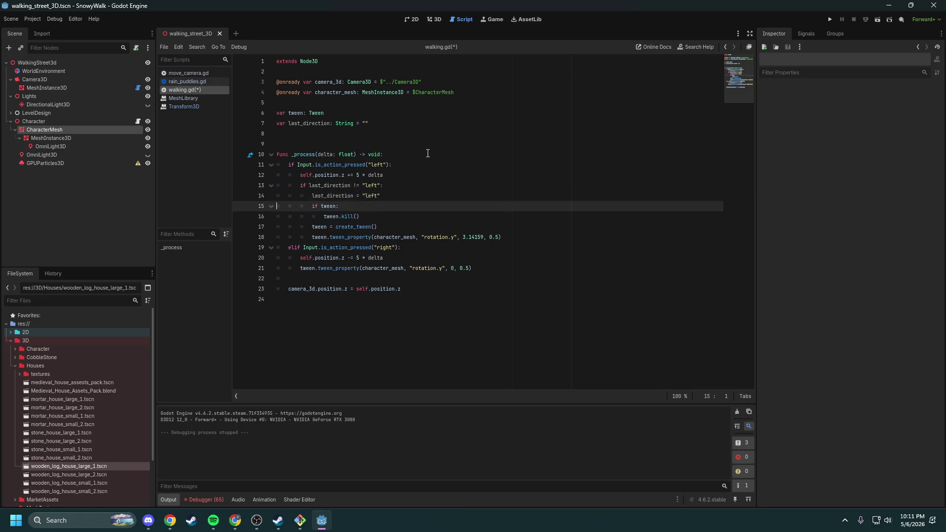
pyautogui.hotkey('ctrl', 'shift', 'Right')
pyautogui.hotkey('ctrl', 'shift', 'Right')
pyautogui.hotkey('ctrl', 'shift', 'Right')
pyautogui.hotkey('ctrl', 'shift', 'Right')
pyautogui.hotkey('ctrl', 'shift', 'Right')
pyautogui.hotkey('ctrl', 'shift', 'Right')
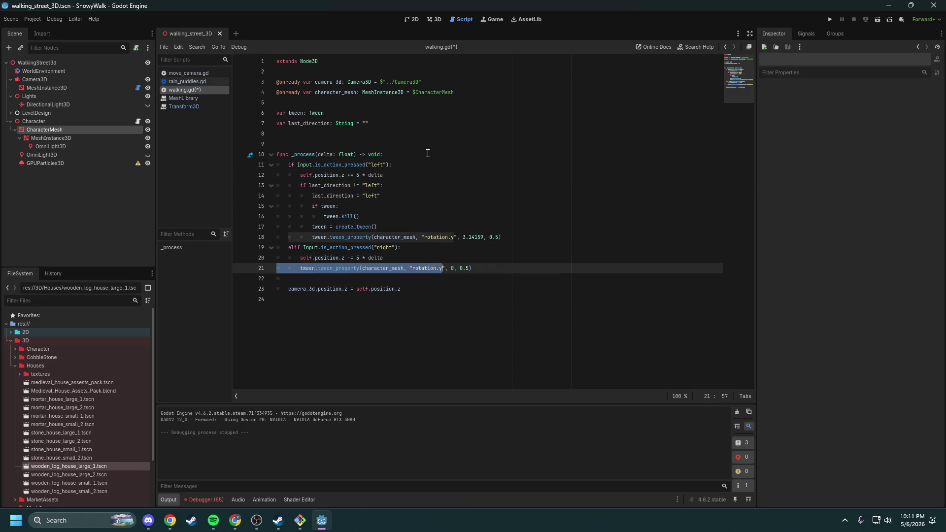
pyautogui.hotkey('ctrl', 'v')
# Step: Change both "left" strings to "right" and the rotation target to 0, then save
pyautogui.press('Up')
pyautogui.press('Up')
pyautogui.press('Up')
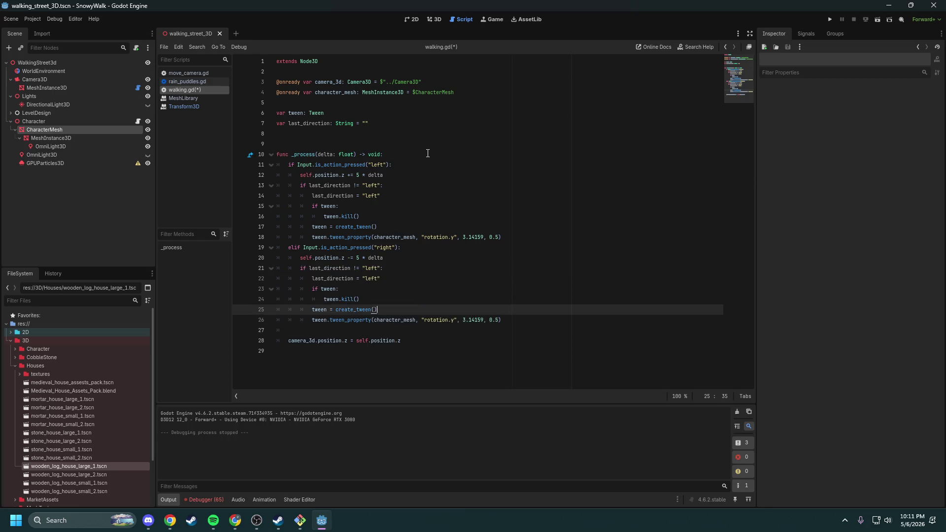
pyautogui.hotkey('ctrl', 'shift', 'Left')
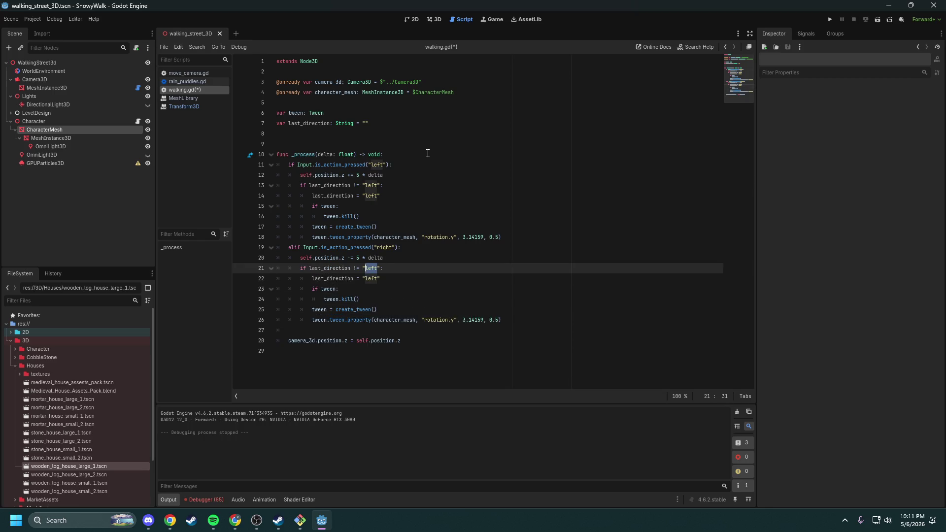
pyautogui.write('right')
pyautogui.hotkey('ctrl', 'shift', 'Left')
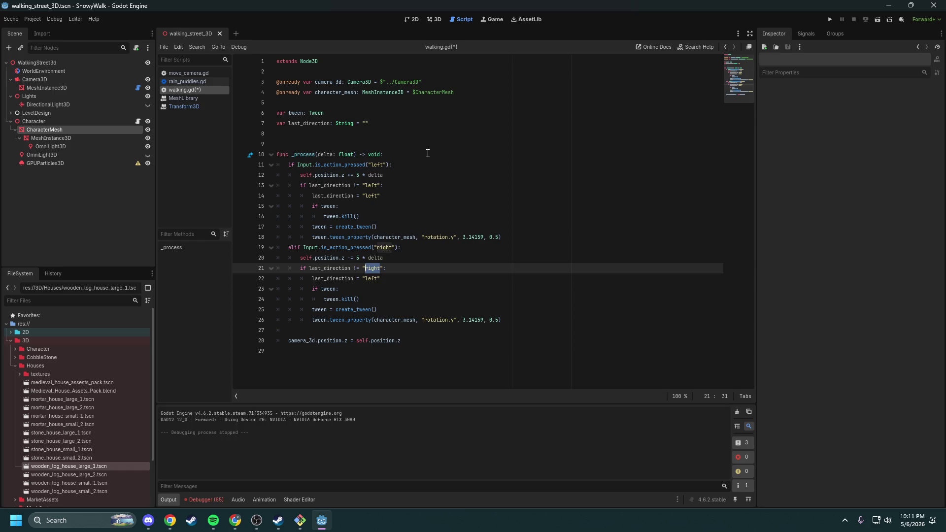
pyautogui.hotkey('ctrl', 'c')
pyautogui.press('Down')
pyautogui.hotkey('ctrl', 'shift', 'Right')
pyautogui.hotkey('ctrl', 'v')
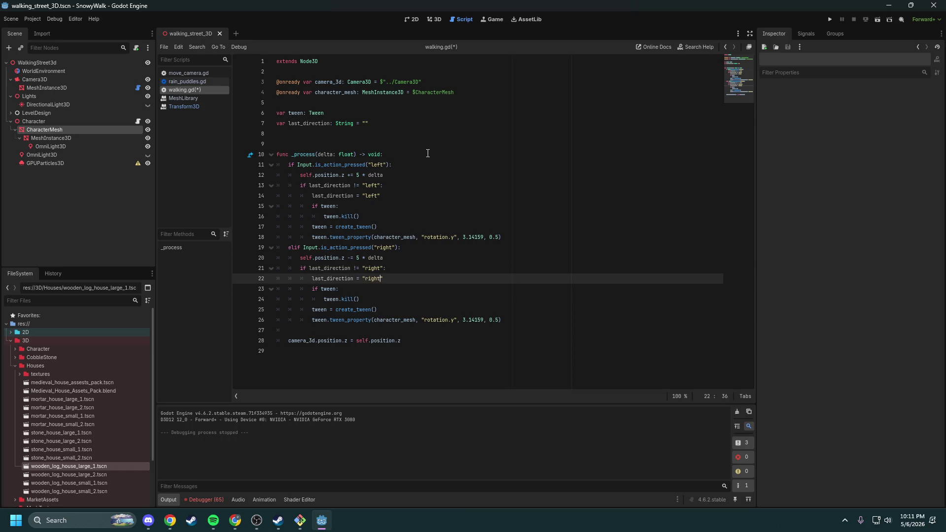
pyautogui.press('Down')
pyautogui.press('Down')
pyautogui.press('Down')
pyautogui.press('Down')
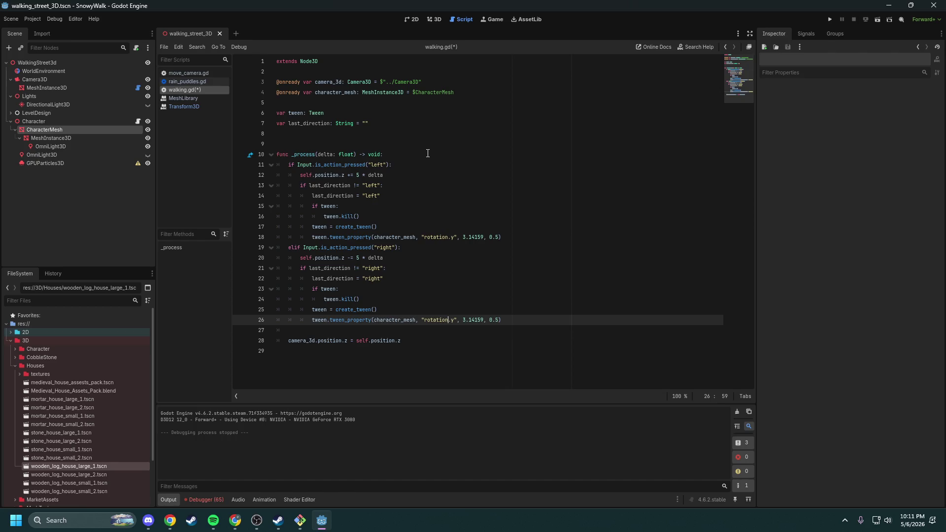
pyautogui.hotkey('shift', 'Right')
pyautogui.hotkey('shift', 'Right')
pyautogui.hotkey('shift', 'Right')
pyautogui.write('0')
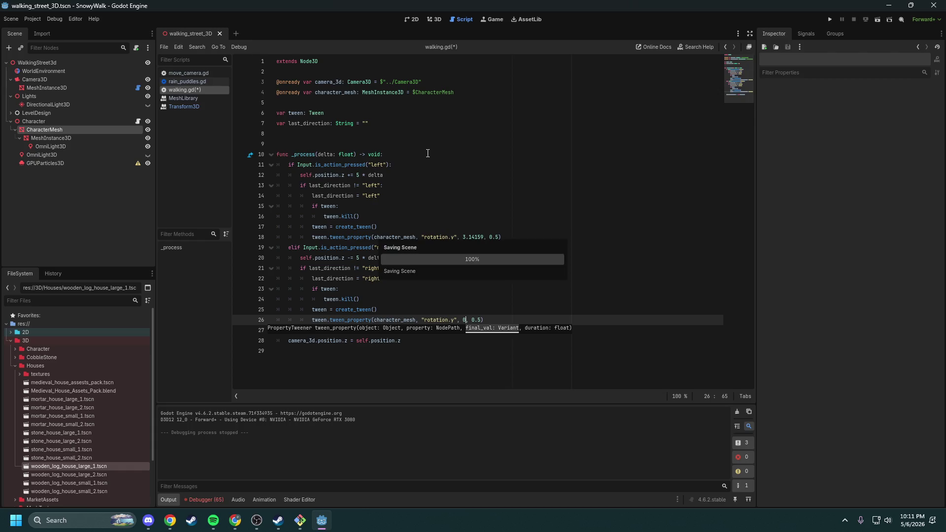
pyautogui.hotkey('ctrl', 's')
pyautogui.press('Up')
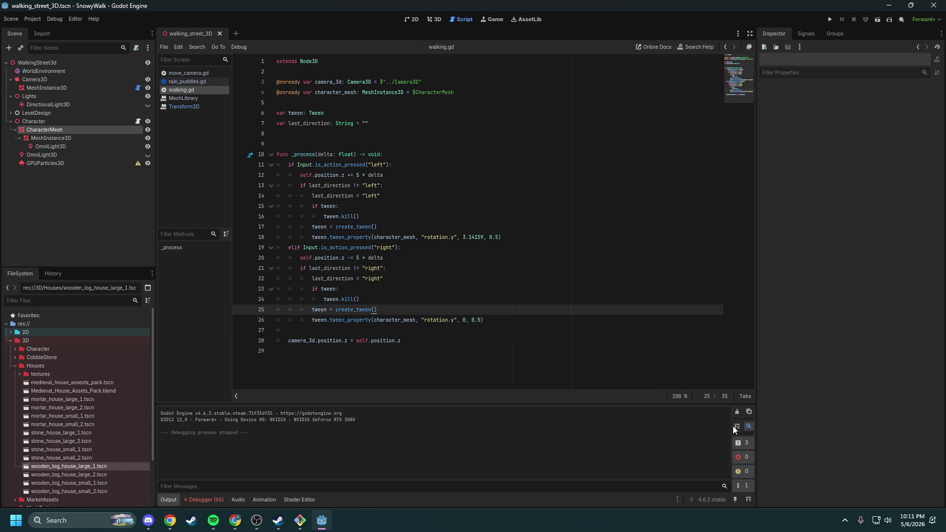
pyautogui.click(739, 412)
# Step: Run the project briefly, stop it, and show the debugger's four errors
pyautogui.hotkey('alt', 'Tab')
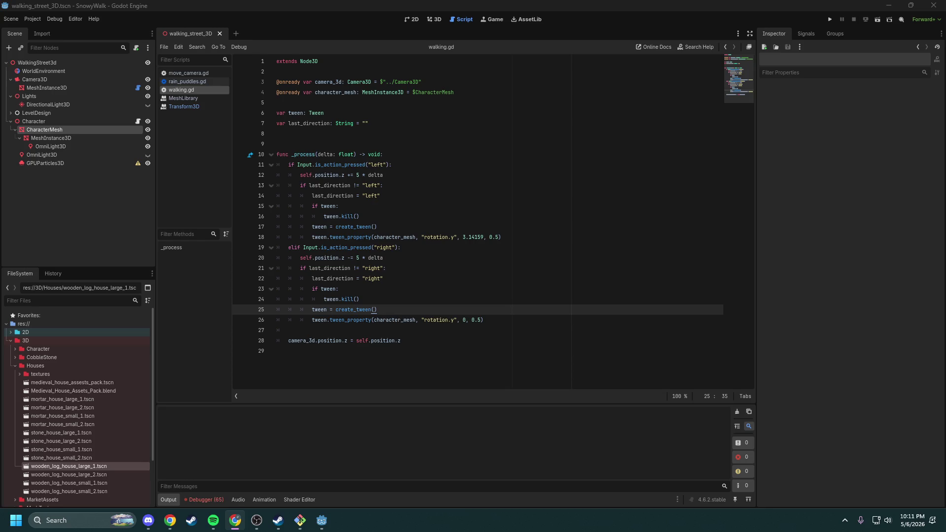
pyautogui.click(830, 19)
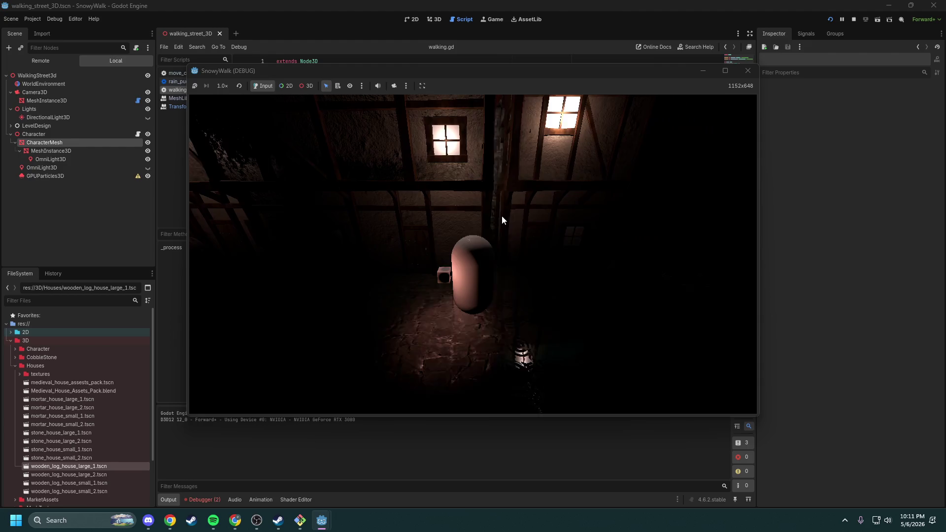
pyautogui.click(841, 21)
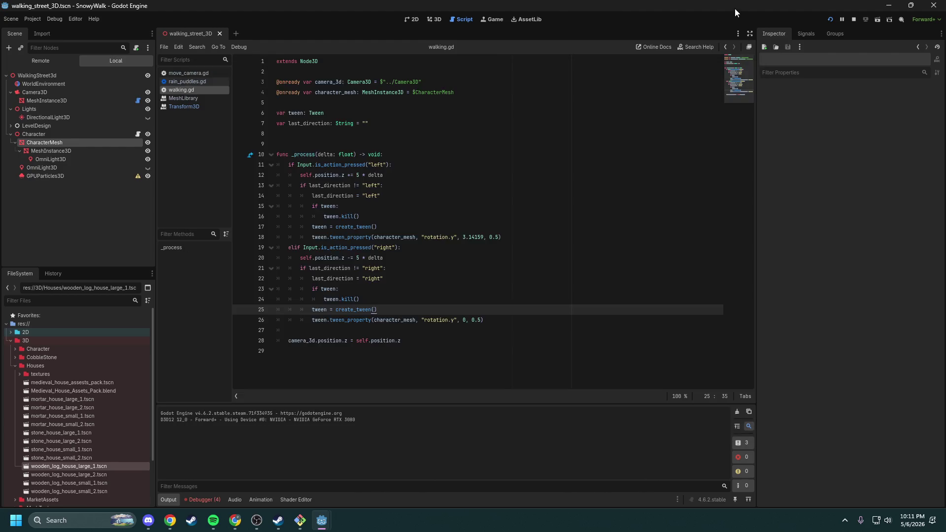
pyautogui.click(202, 499)
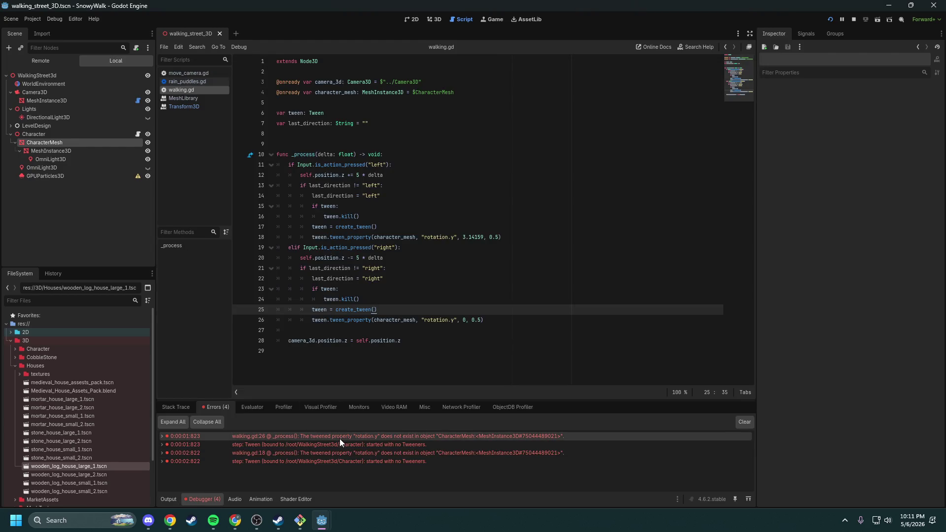
pyautogui.moveTo(340, 440)
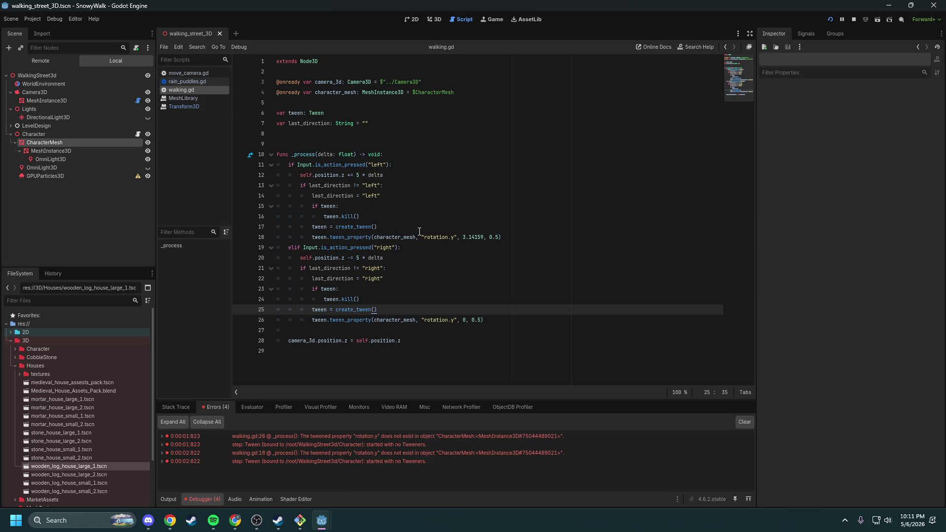
pyautogui.click(235, 520)
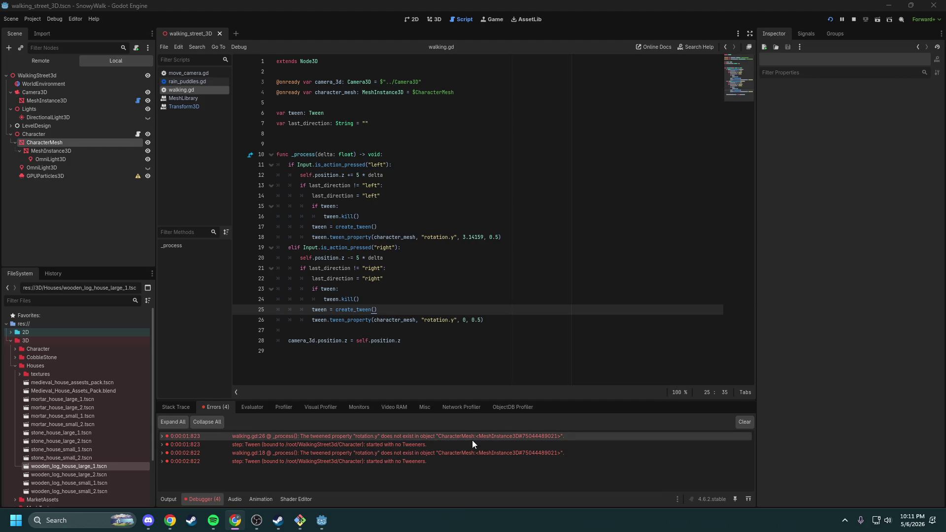
pyautogui.moveTo(467, 445)
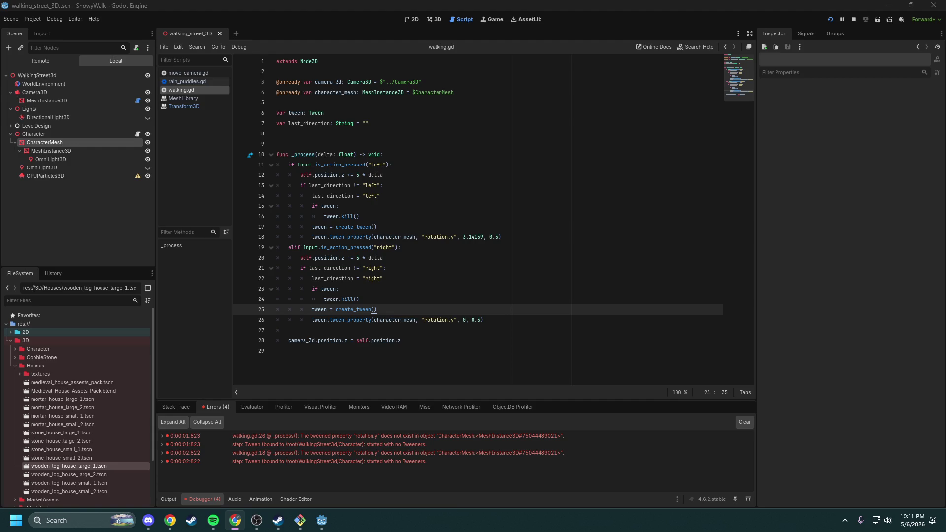
pyautogui.click(452, 237)
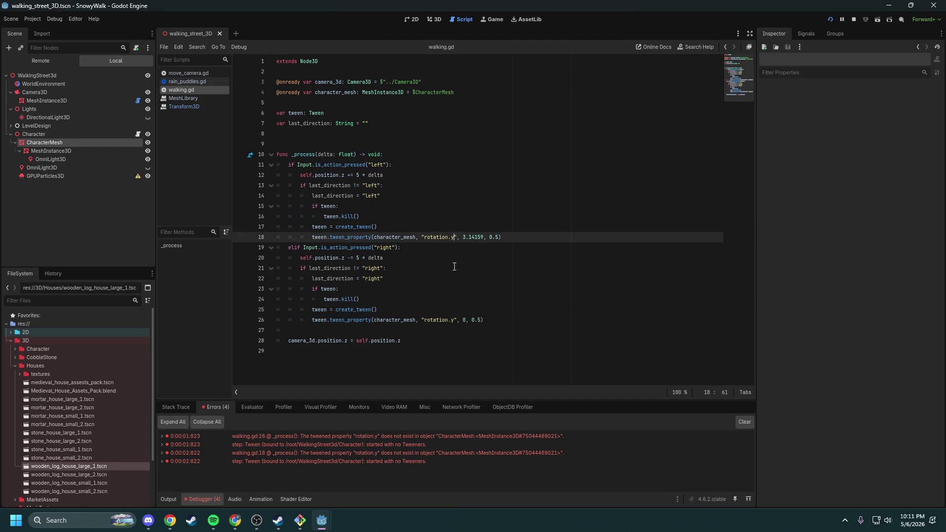
# Step: Change both tween targets on lines 18 and 26 to "rotation:y", save walking.gd, and run the game
pyautogui.press('BackSpace')
pyautogui.write(':')
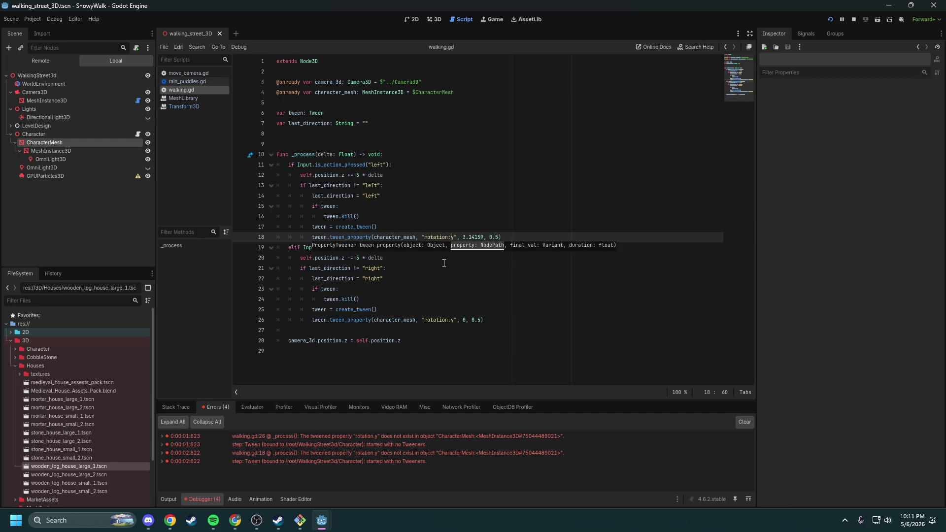
pyautogui.press('Down')
pyautogui.press('Down')
pyautogui.press('Down')
pyautogui.press('Down')
pyautogui.press('Down')
pyautogui.press('Down')
pyautogui.press('BackSpace')
pyautogui.write(':')
pyautogui.click(444, 261)
pyautogui.hotkey('ctrl', 's')
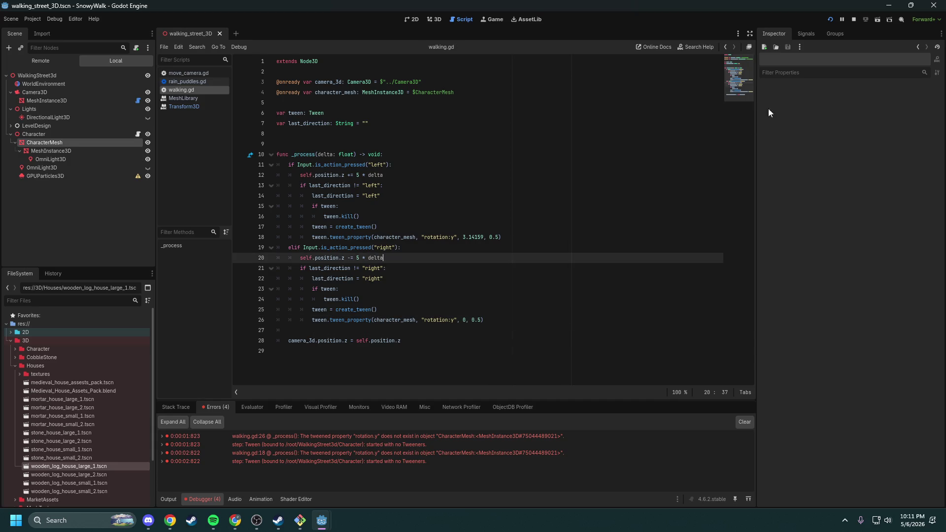
pyautogui.click(831, 19)
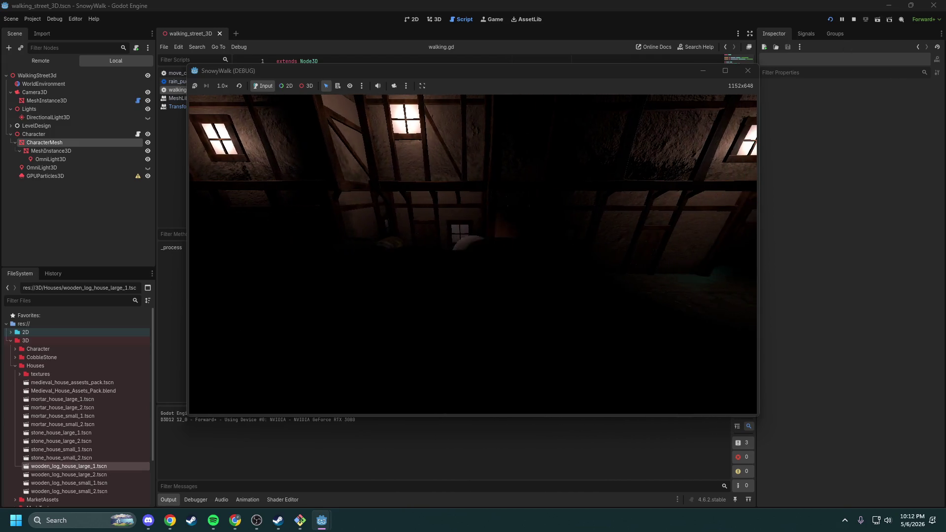
# Step: Walk the character in the SnowyWalk game, stop it, and return to the 3D scene view
pyautogui.click(575, 274)
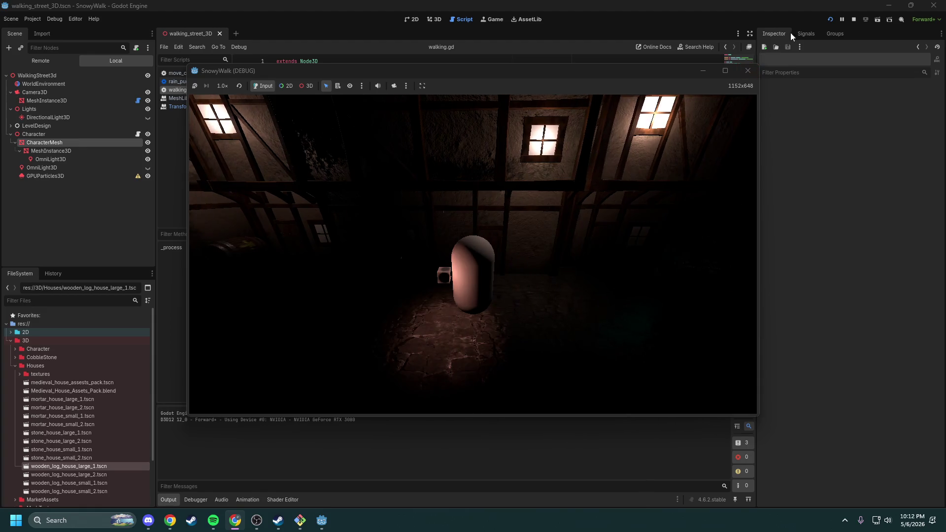
pyautogui.click(855, 20)
pyautogui.click(434, 19)
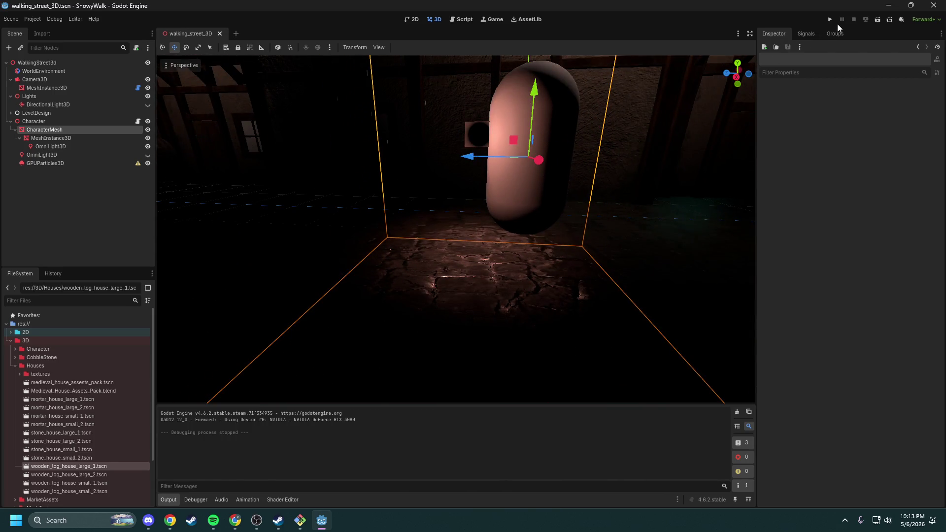
# Step: Test-run the walking game twice, flying the editor view around the capsule in between
pyautogui.click(830, 20)
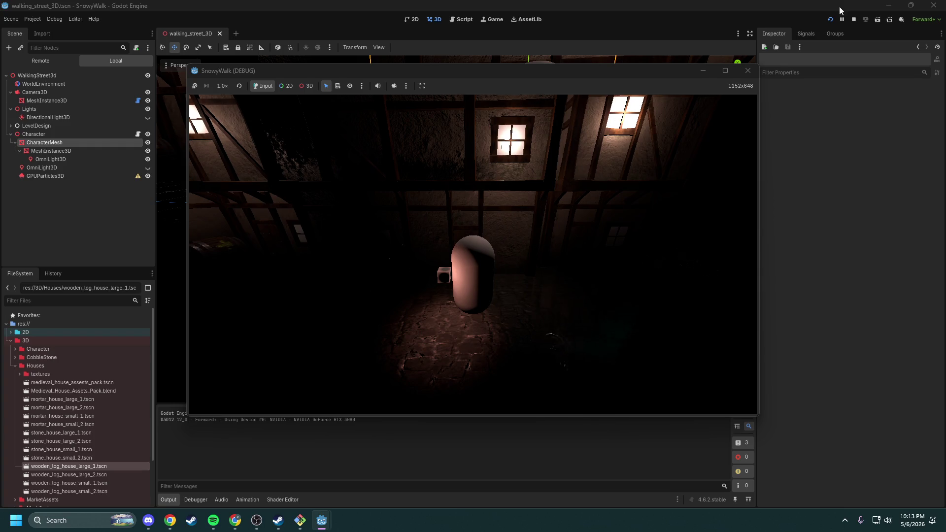
pyautogui.click(854, 19)
pyautogui.press('w')
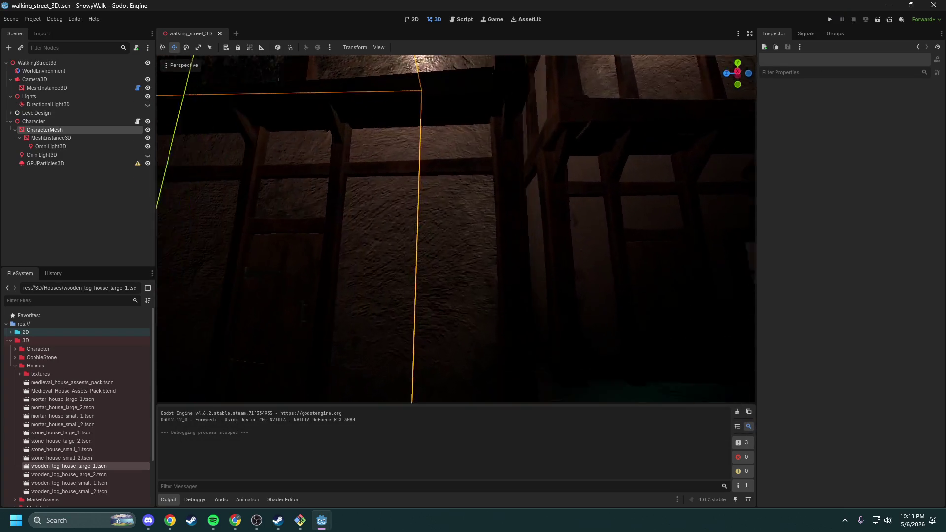
pyautogui.press('a')
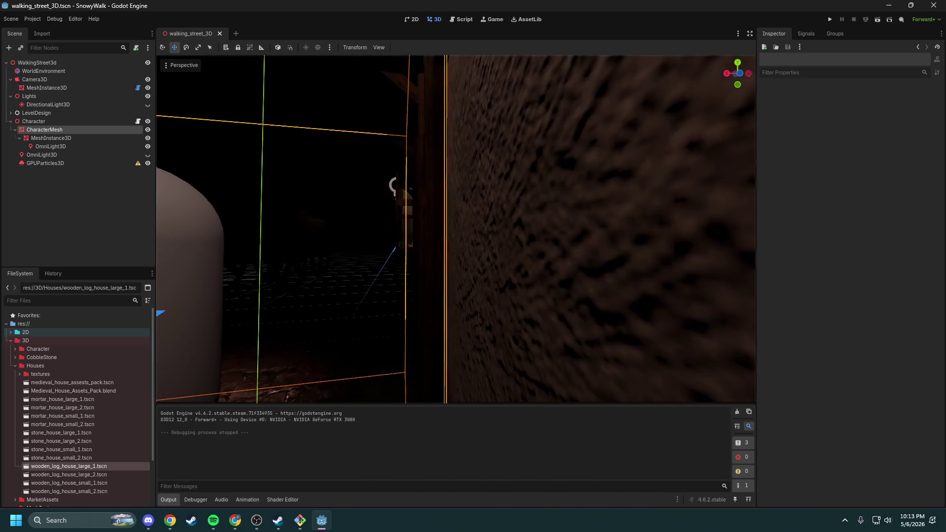
pyautogui.press('s')
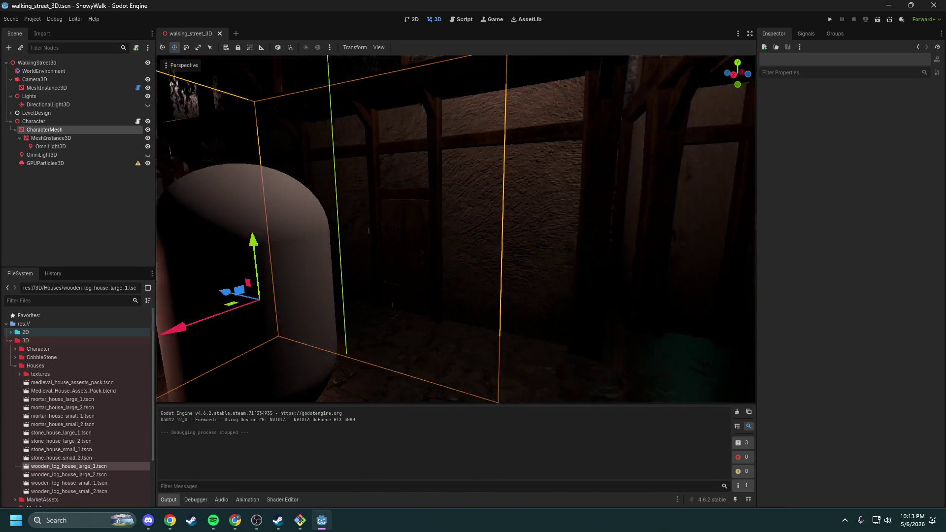
pyautogui.press('w')
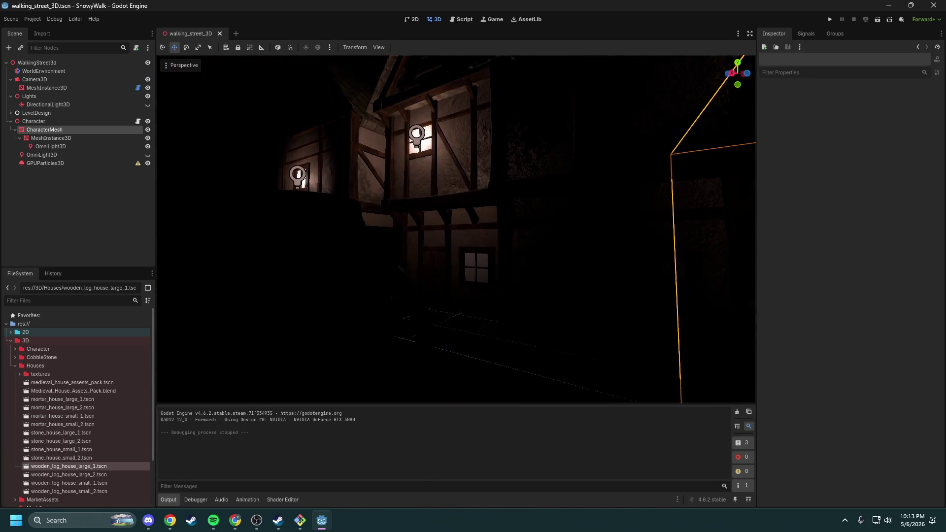
pyautogui.press('s')
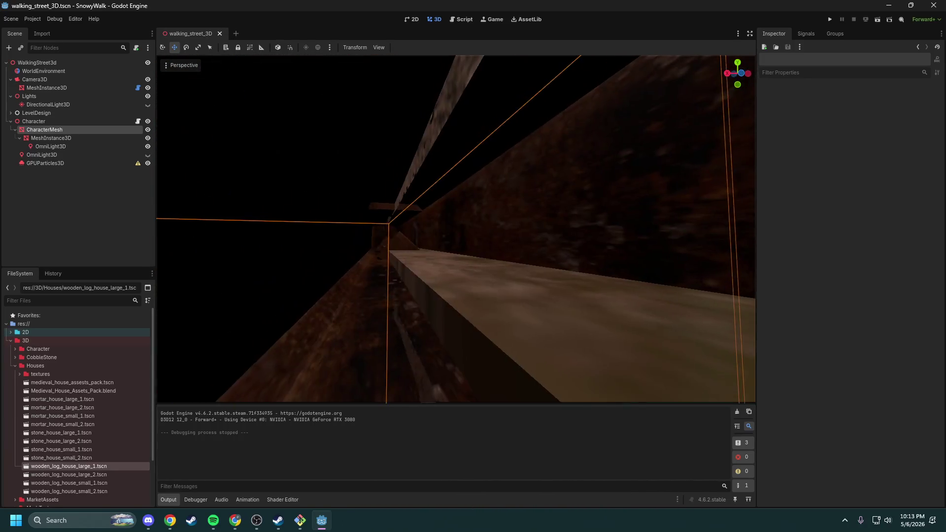
pyautogui.press('s')
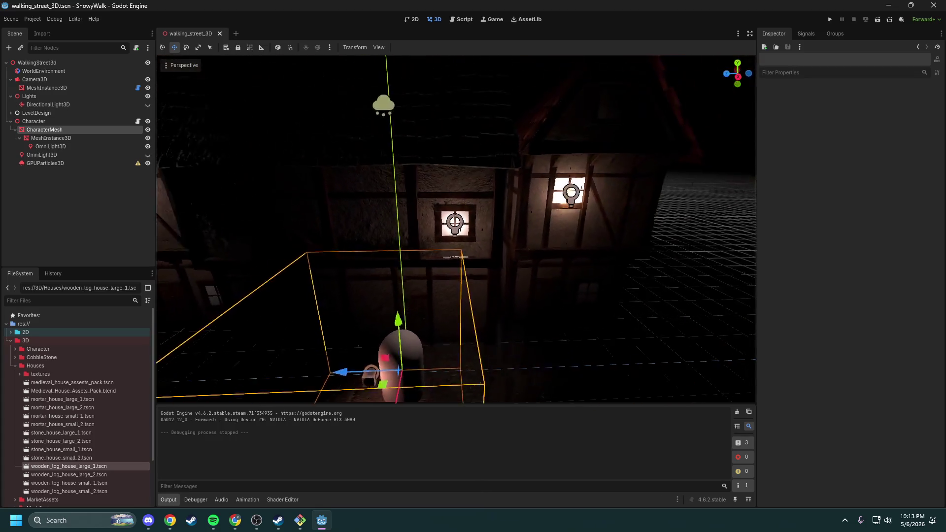
pyautogui.press('e')
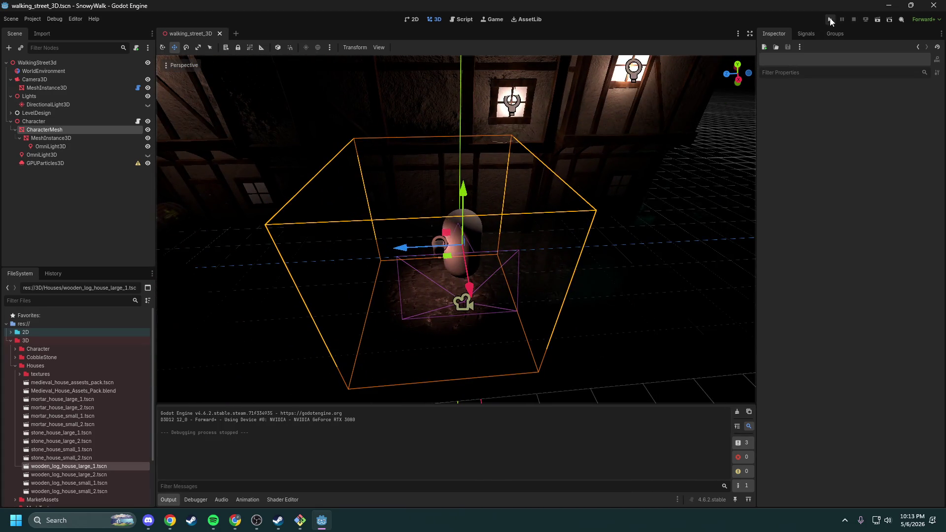
pyautogui.click(831, 20)
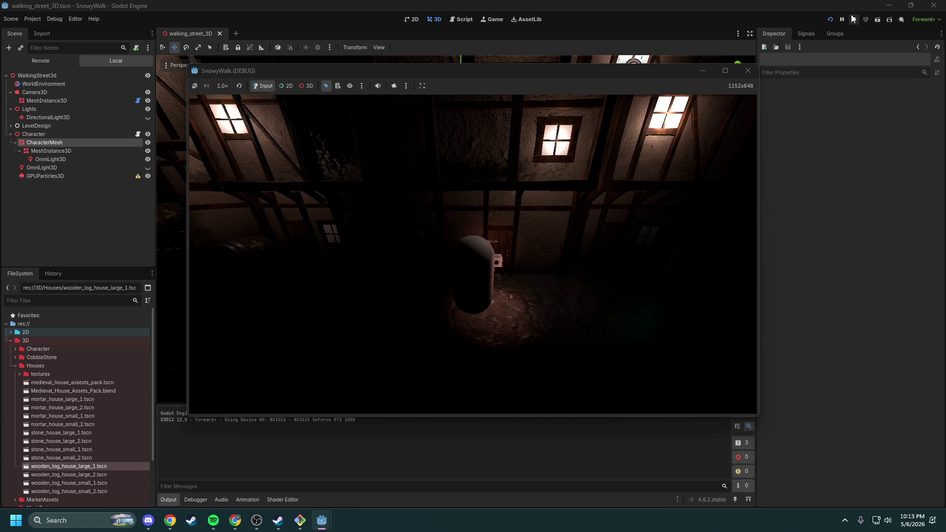
pyautogui.click(854, 18)
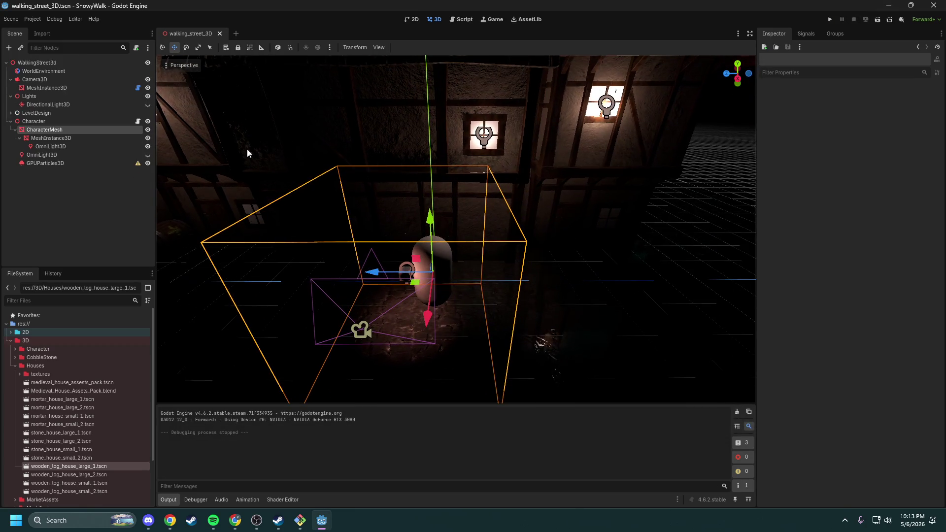
# Step: Set CharacterMesh's Y rotation from 180° to 0° in the Inspector
pyautogui.click(75, 129)
pyautogui.click(855, 304)
pyautogui.press('Return')
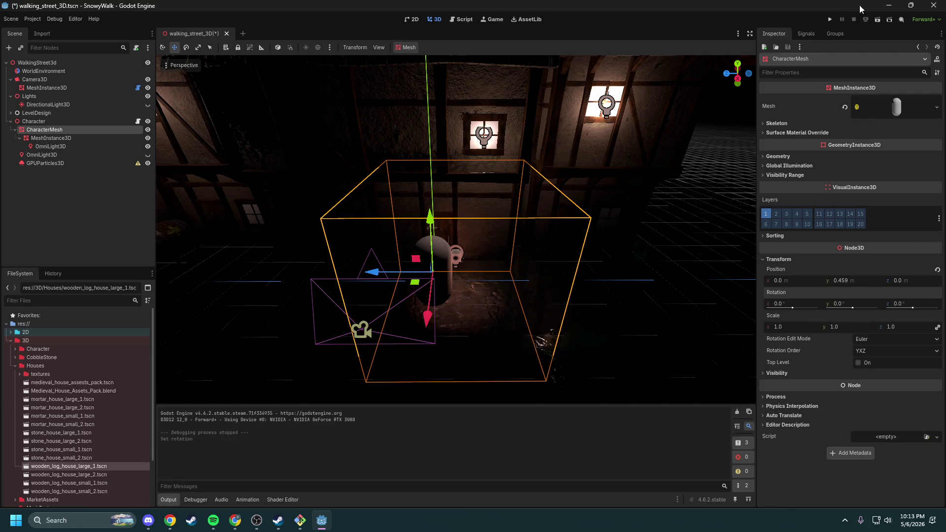
# Step: Save and run the game to test walking with the 0° mesh rotation, then close it
pyautogui.click(832, 19)
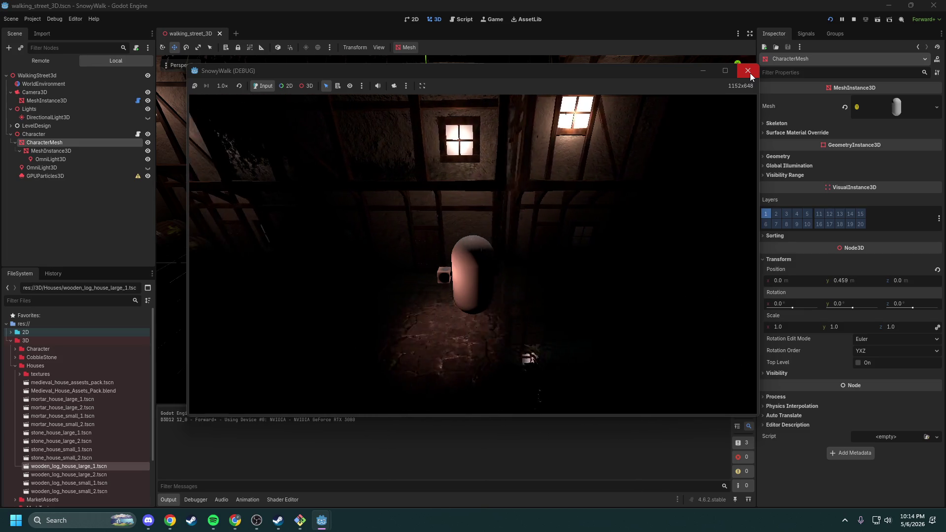
pyautogui.click(749, 71)
pyautogui.moveTo(575, 274)
pyautogui.mouseDown()
pyautogui.moveTo(540, 217)
pyautogui.moveTo(550, 250)
pyautogui.mouseUp()
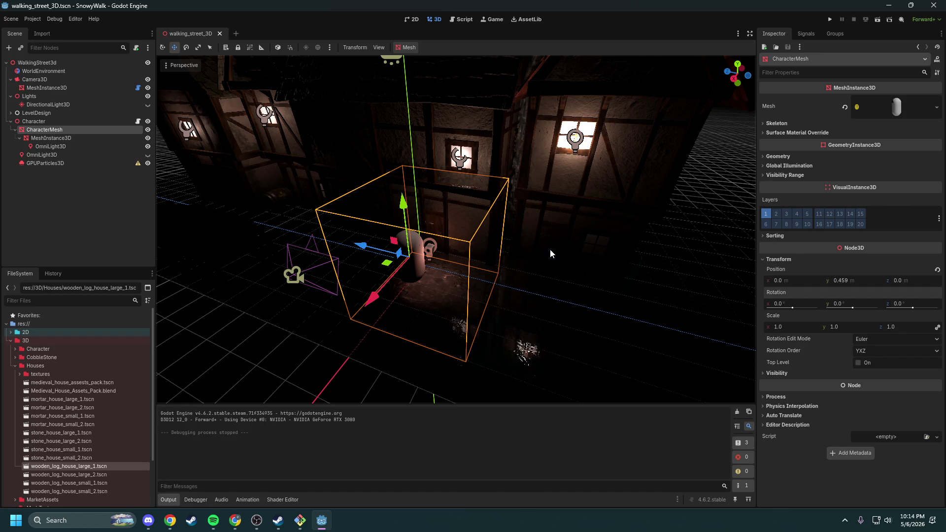
pyautogui.click(138, 122)
pyautogui.click(498, 365)
pyautogui.moveTo(498, 366); pyautogui.dragTo(488, 133)
pyautogui.click(485, 207)
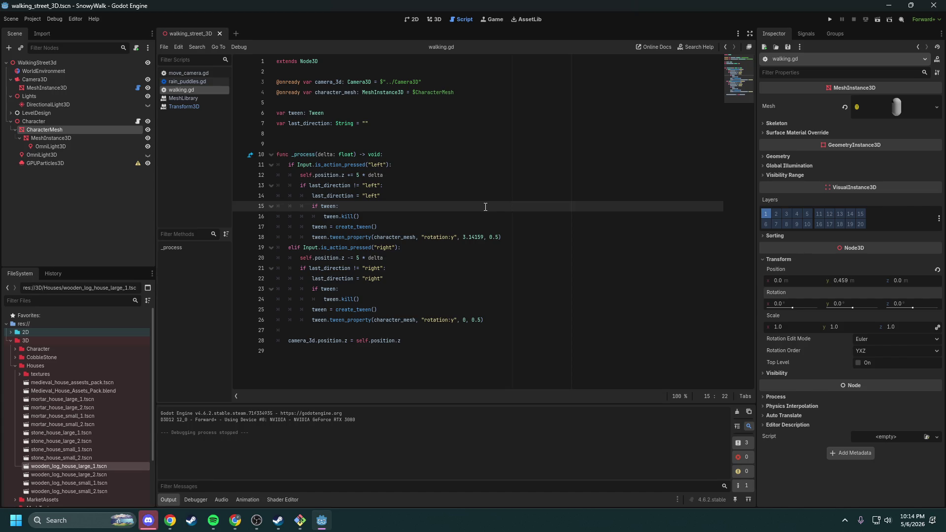
pyautogui.moveTo(487, 330)
pyautogui.mouseDown()
pyautogui.moveTo(345, 296)
pyautogui.moveTo(278, 196)
pyautogui.mouseUp()
pyautogui.click(404, 206)
pyautogui.moveTo(497, 323)
pyautogui.mouseDown()
pyautogui.moveTo(296, 279)
pyautogui.moveTo(289, 268)
pyautogui.mouseUp()
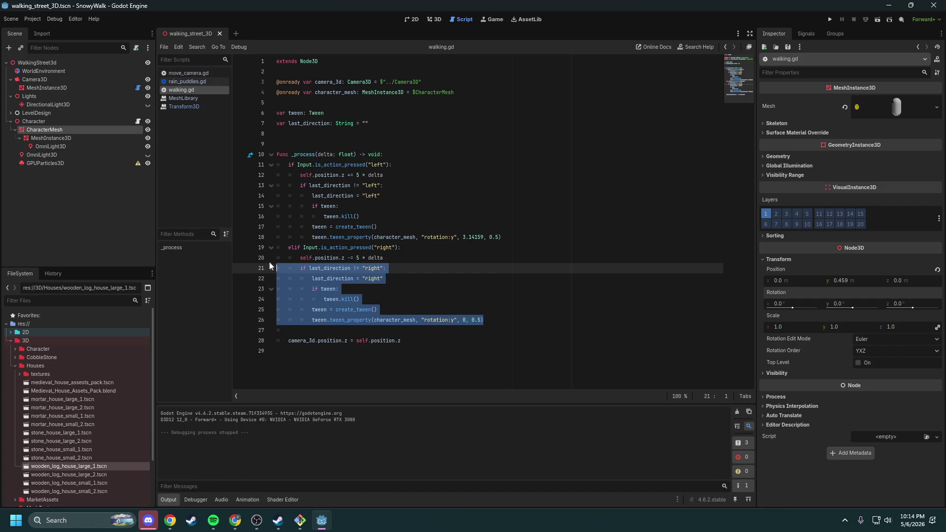
pyautogui.moveTo(506, 237)
pyautogui.mouseDown()
pyautogui.moveTo(286, 196)
pyautogui.moveTo(255, 175)
pyautogui.moveTo(253, 186)
pyautogui.mouseUp()
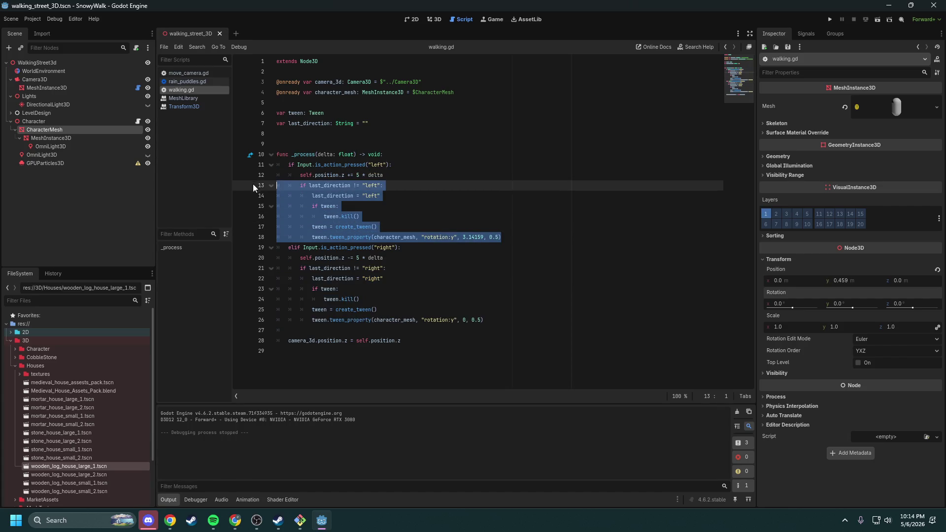
pyautogui.click(431, 152)
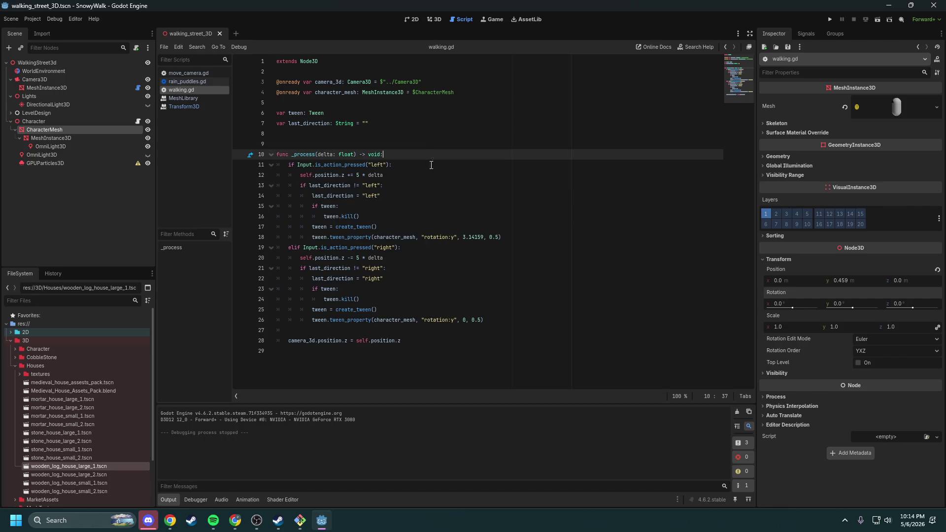
pyautogui.moveTo(504, 339); pyautogui.dragTo(256, 113)
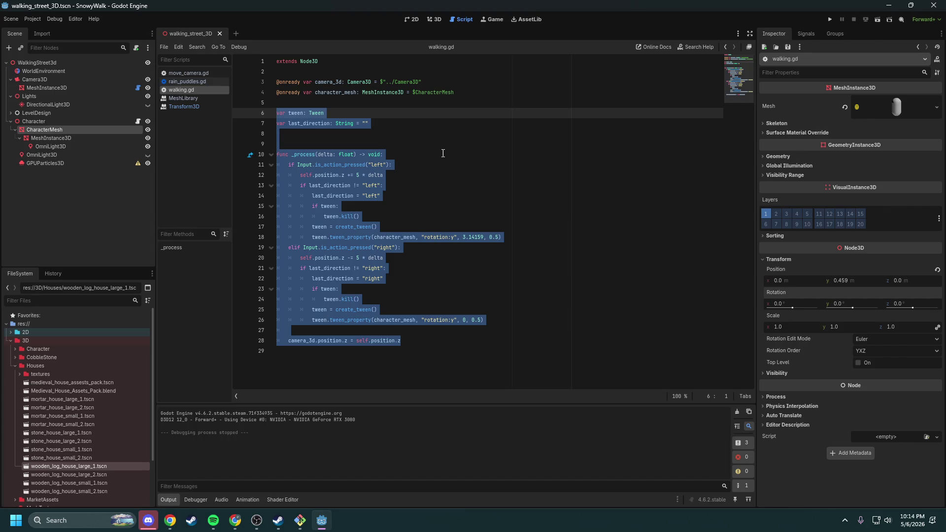
pyautogui.click(460, 134)
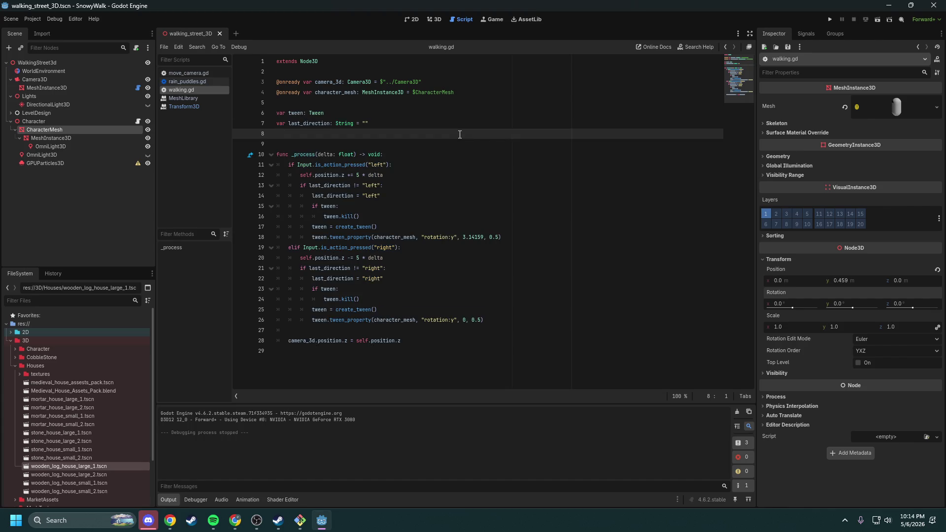
pyautogui.click(427, 21)
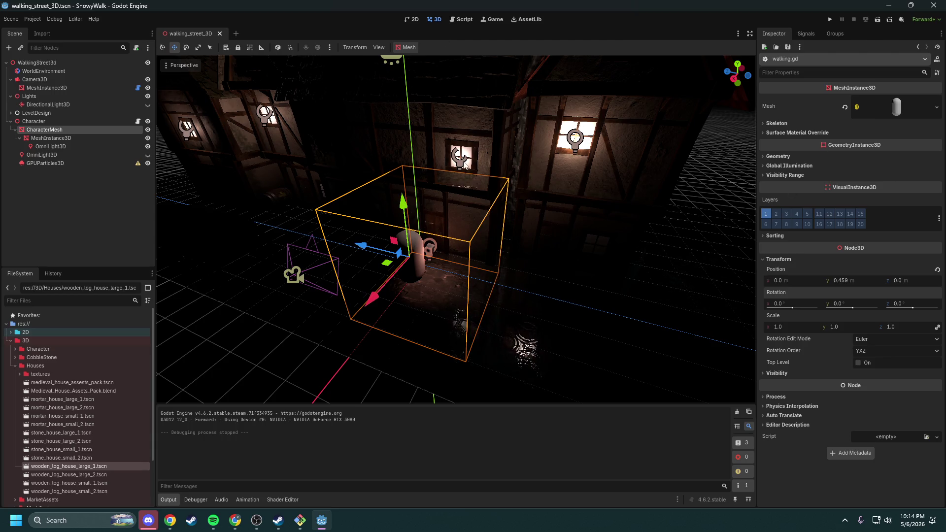
pyautogui.press('f')
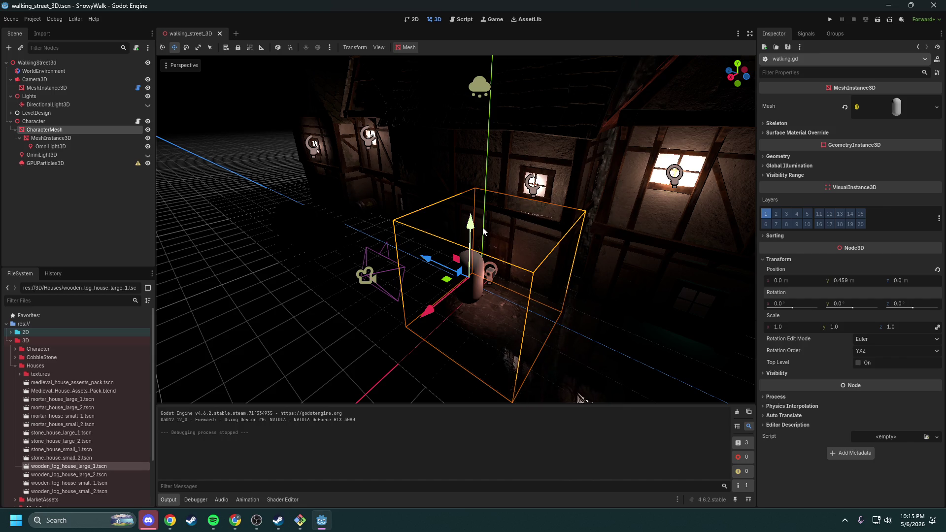
pyautogui.moveTo(474, 234)
pyautogui.mouseDown()
pyautogui.moveTo(459, 219)
pyautogui.moveTo(475, 208)
pyautogui.mouseUp()
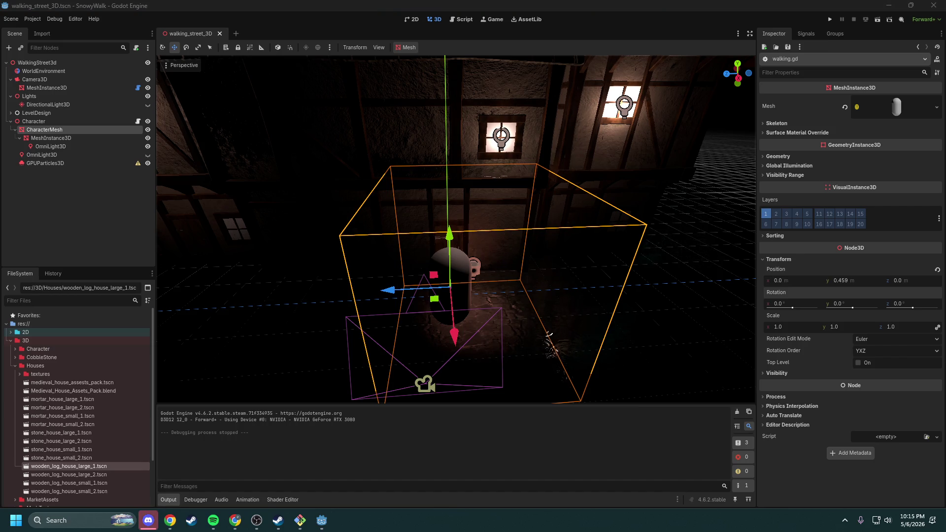
pyautogui.hotkey('alt', 'Tab')
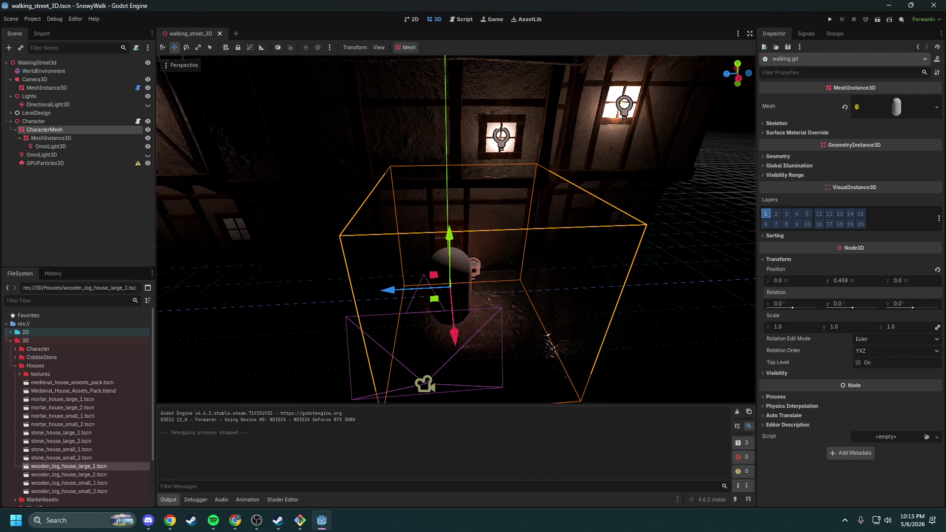
pyautogui.press('w')
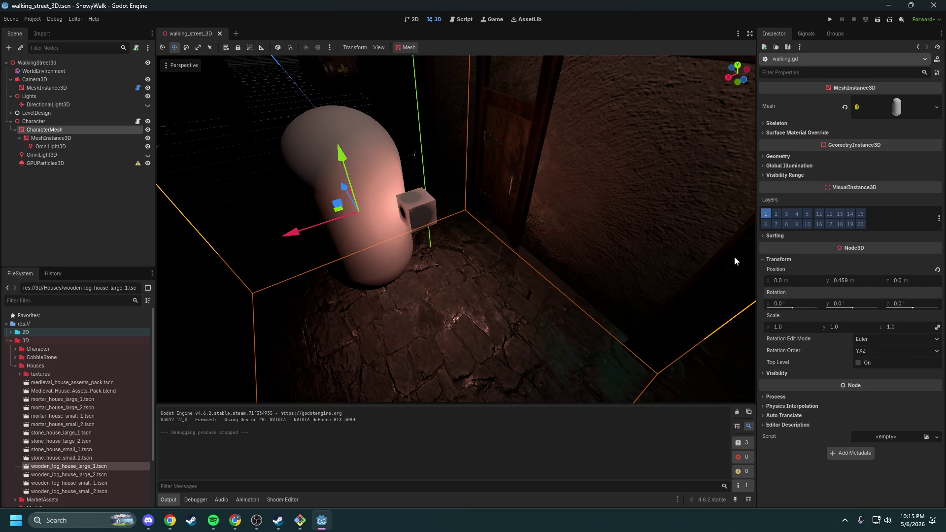
pyautogui.hotkey('alt', 'Tab')
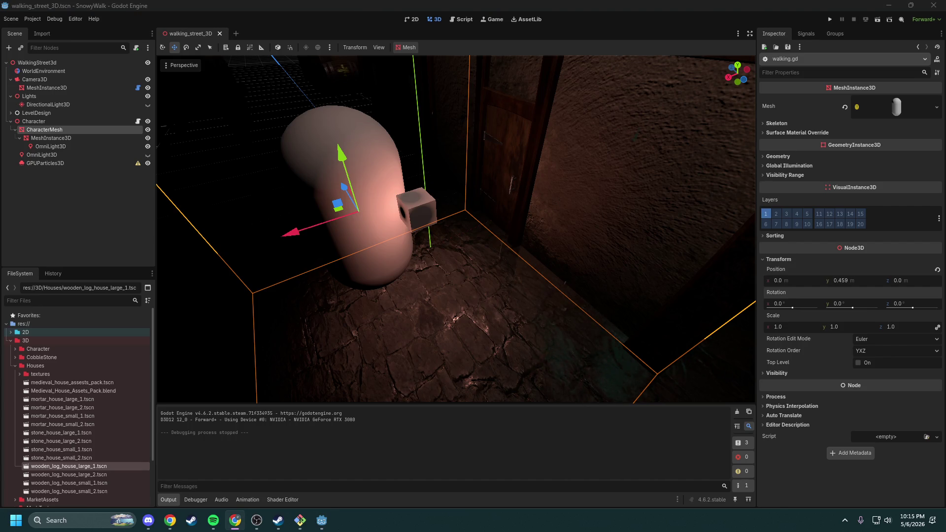
pyautogui.scroll(-5, 594, 230)
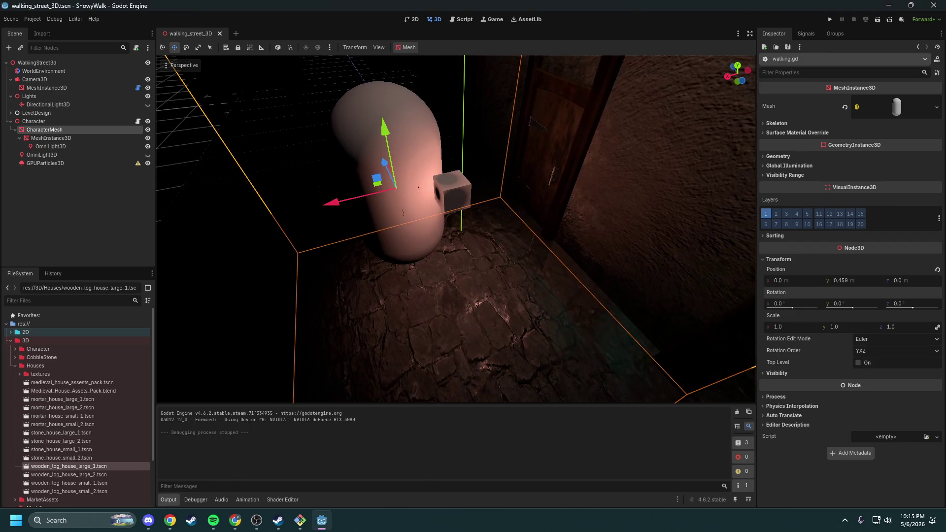
pyautogui.moveTo(456, 229); pyautogui.dragTo(396, 190)
pyautogui.scroll(6, 455, 229)
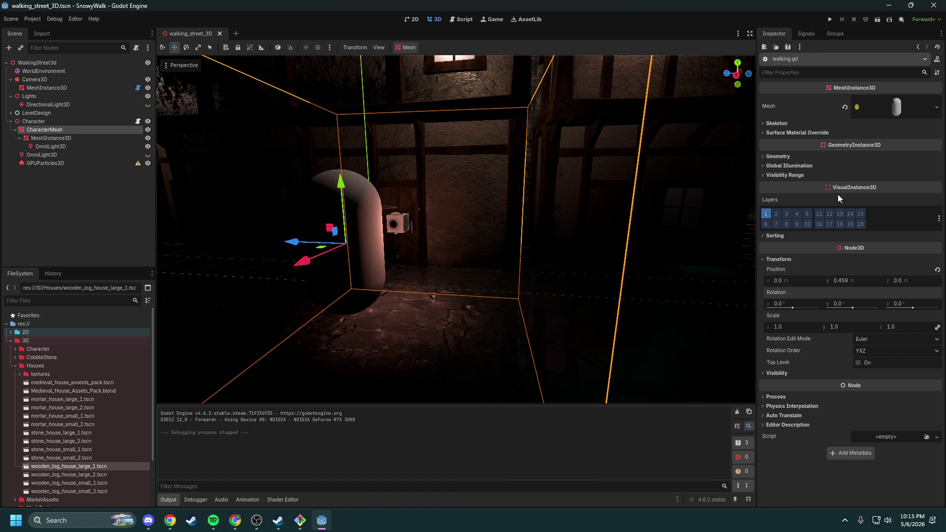
pyautogui.hotkey('alt', 'Tab')
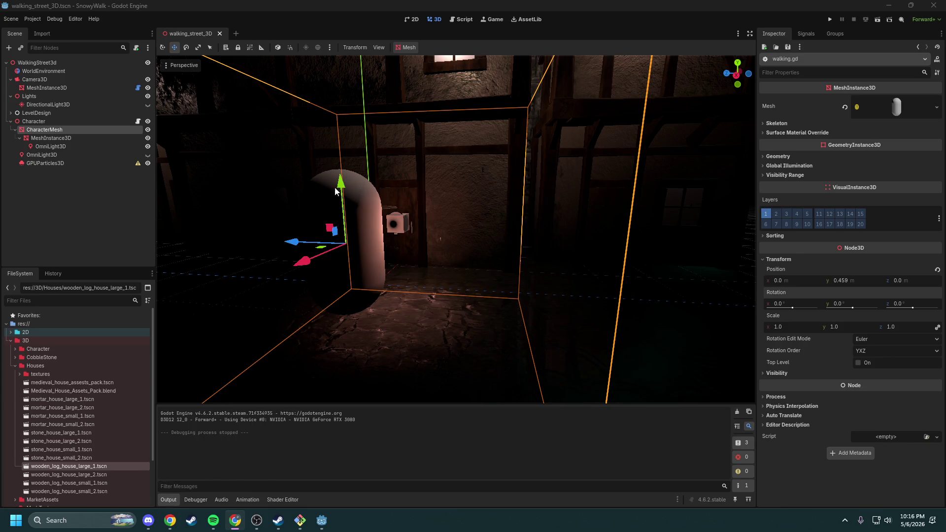
# Step: Switch the WorldEnvironment tonemap mode from Linear to ACES
pyautogui.click(44, 71)
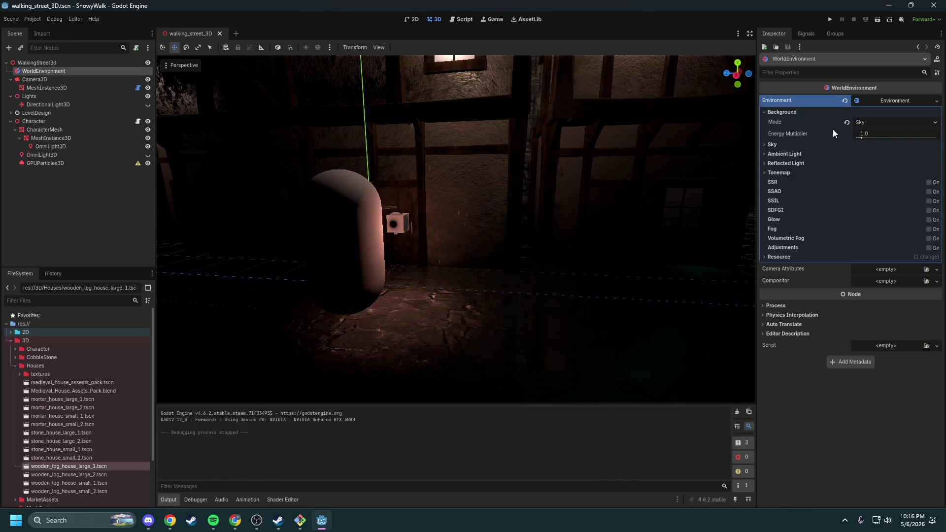
pyautogui.click(784, 173)
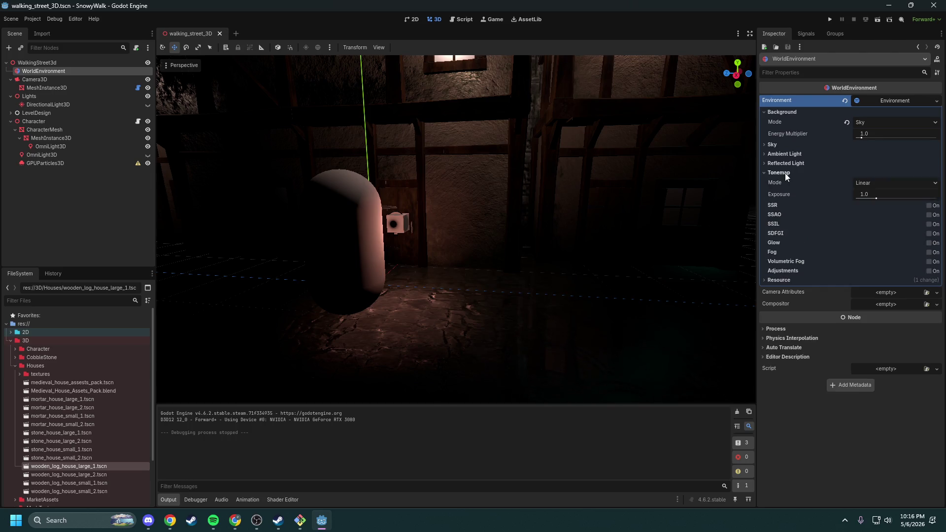
pyautogui.click(863, 183)
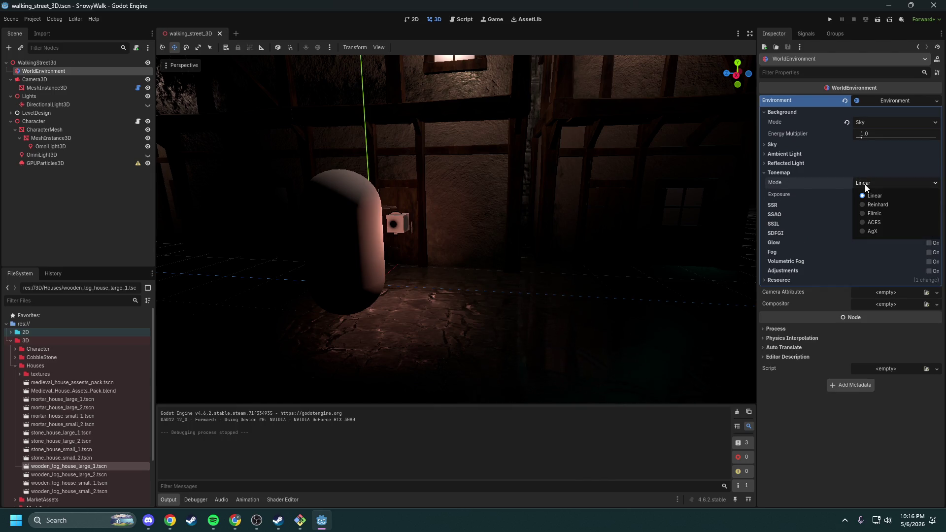
pyautogui.click(873, 222)
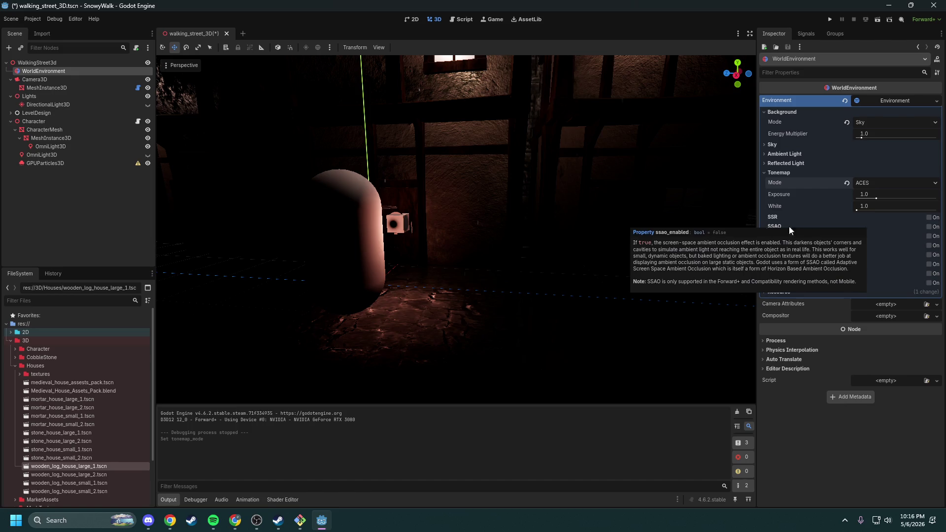
pyautogui.moveTo(627, 238); pyautogui.dragTo(612, 247)
# Step: Playtest the darker night street, then try a higher exposure and reset it to 1.0
pyautogui.click(828, 21)
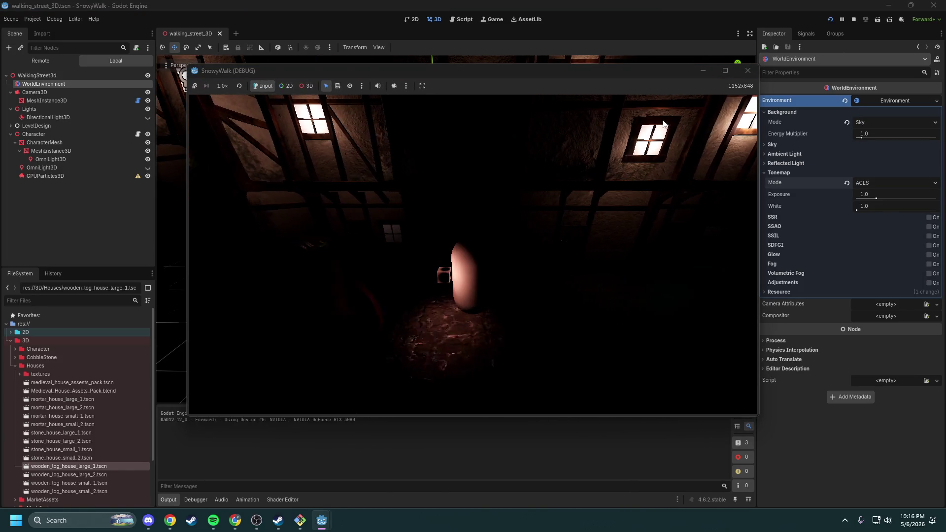
pyautogui.press('w')
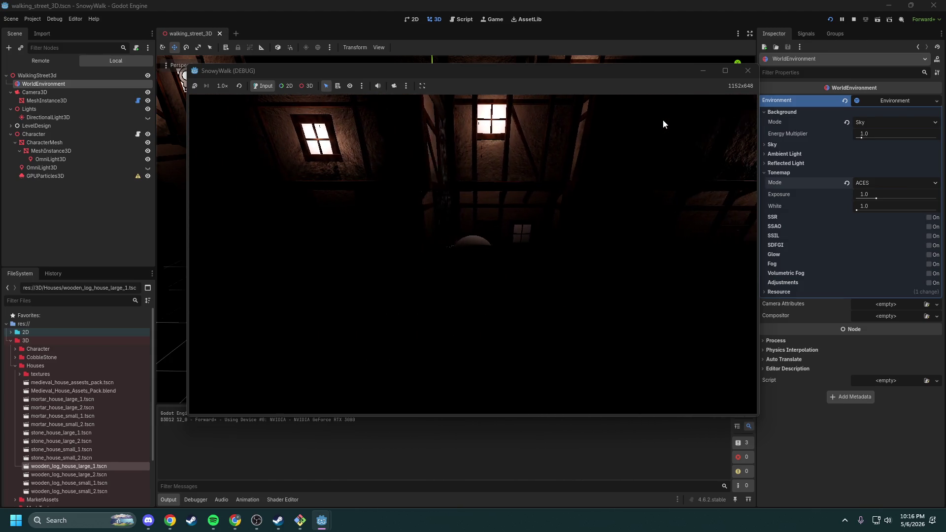
pyautogui.press('a')
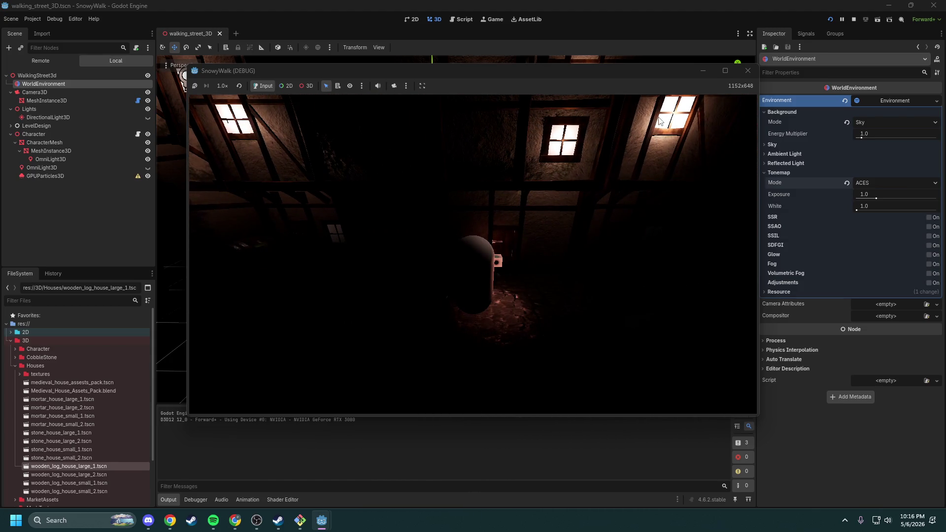
pyautogui.moveTo(876, 198)
pyautogui.mouseDown()
pyautogui.moveTo(899, 201)
pyautogui.moveTo(849, 191)
pyautogui.moveTo(869, 209)
pyautogui.moveTo(915, 205)
pyautogui.moveTo(858, 205)
pyautogui.moveTo(938, 209)
pyautogui.mouseUp()
pyautogui.click(848, 194)
# Step: Reset tonemap White to 1.0 and preview the AgX and Reinhard tonemap modes
pyautogui.moveTo(870, 205); pyautogui.dragTo(881, 205)
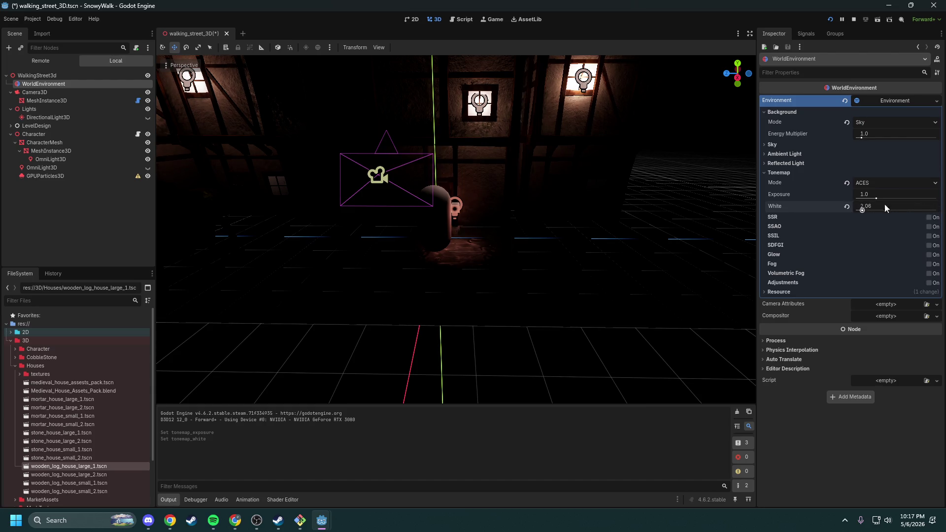
pyautogui.click(846, 205)
pyautogui.click(877, 183)
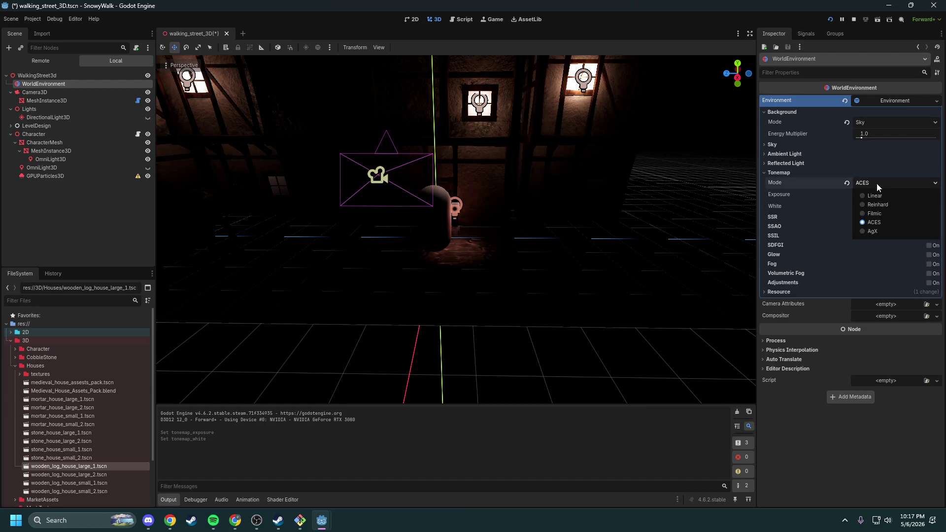
pyautogui.click(882, 234)
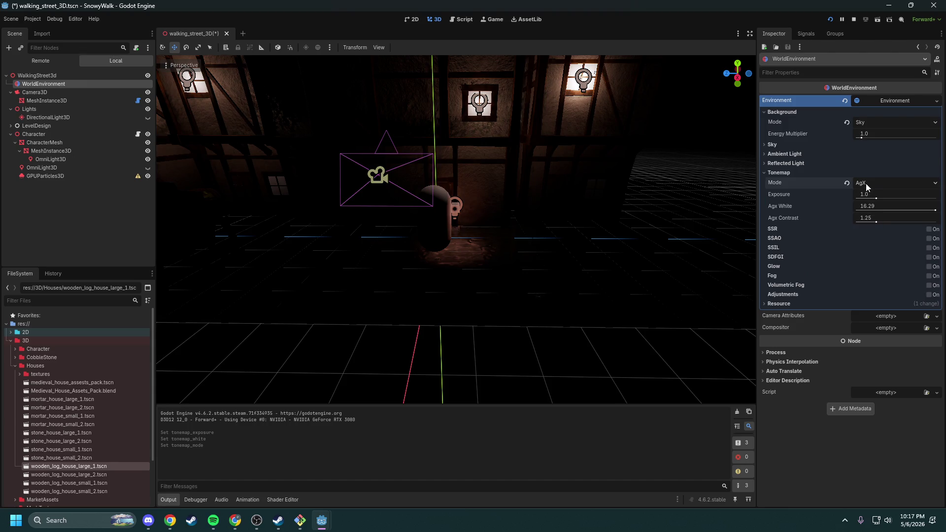
pyautogui.click(866, 183)
pyautogui.click(877, 205)
# Step: Preview Filmic and Linear, settle back on ACES, then open the 'AI 101' YouTube video
pyautogui.click(871, 186)
pyautogui.click(876, 211)
pyautogui.click(878, 184)
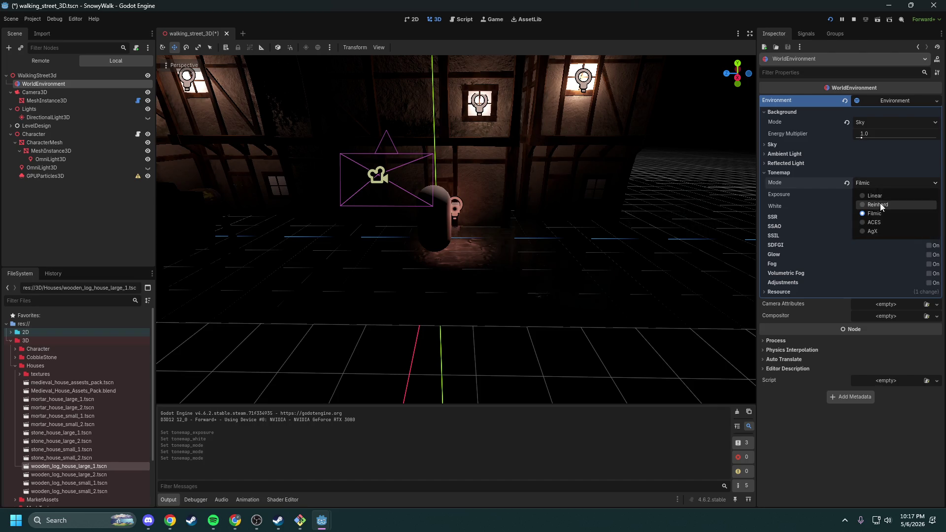
pyautogui.click(877, 196)
pyautogui.click(876, 184)
pyautogui.click(881, 223)
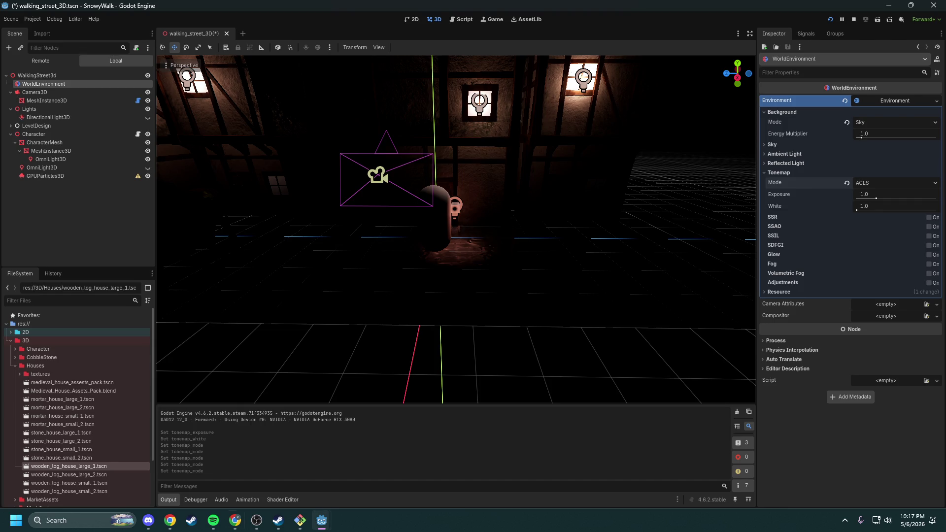
pyautogui.hotkey('alt', 'Tab')
pyautogui.click(768, 225)
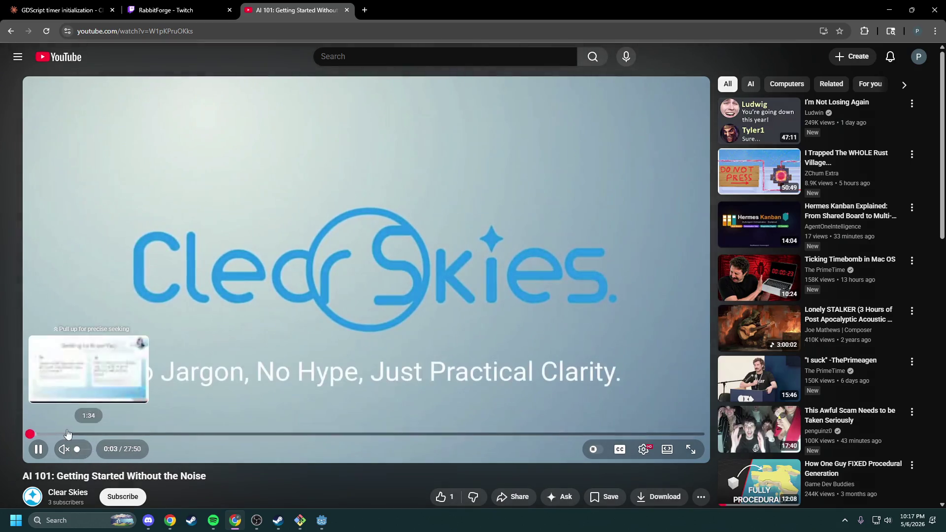
# Step: Skip the AI 101 video ahead to about 2:37, then to 4:52
pyautogui.click(92, 433)
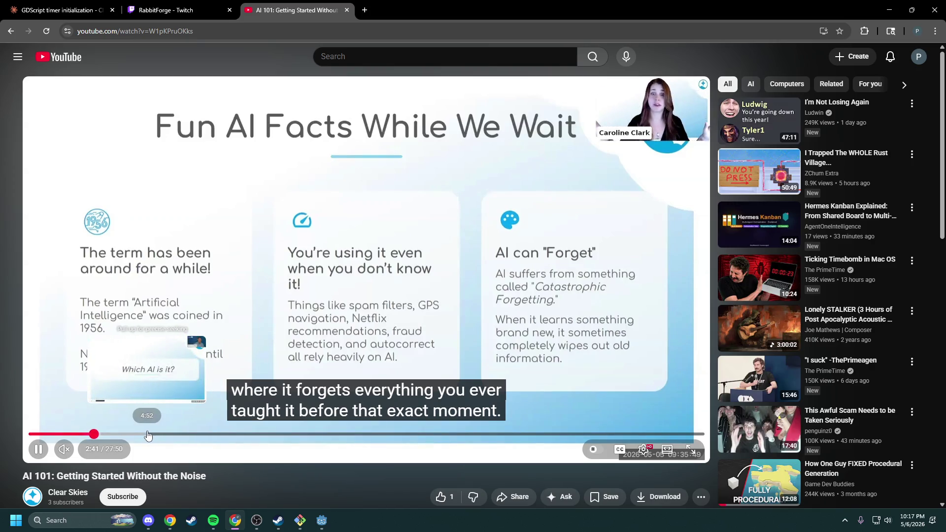
pyautogui.click(148, 434)
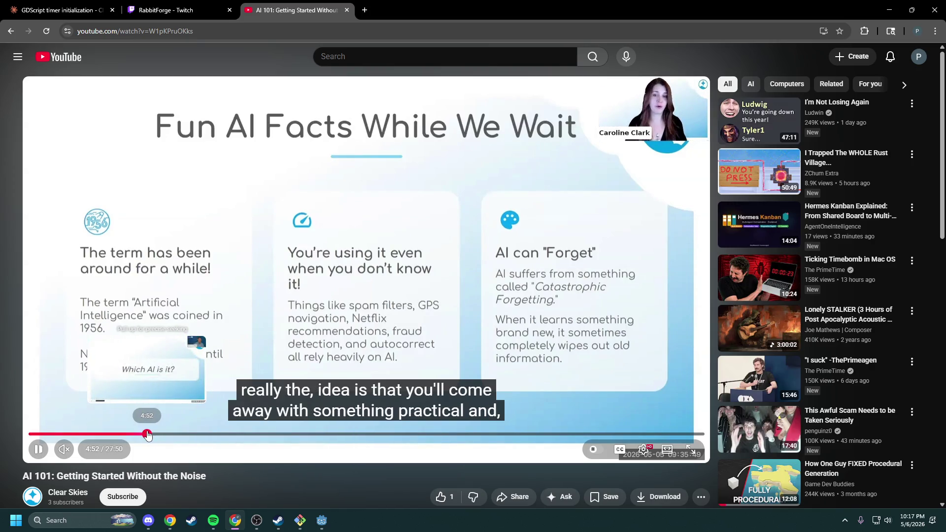
pyautogui.scroll(-2, 214, 442)
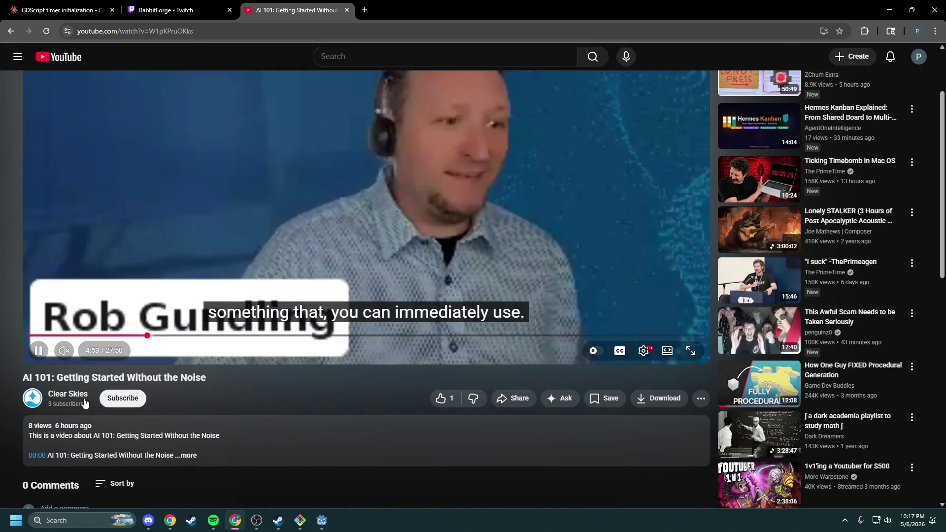
pyautogui.scroll(2, 231, 486)
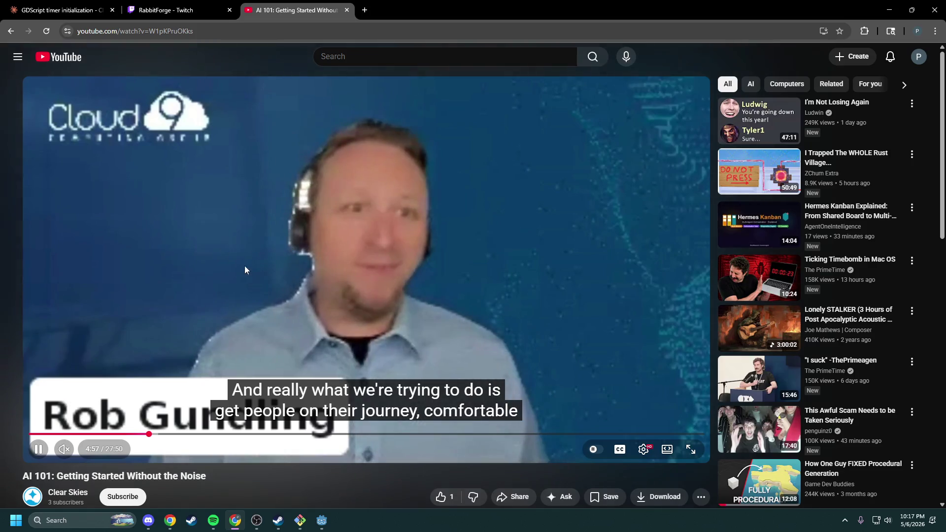
pyautogui.scroll(-1, 264, 336)
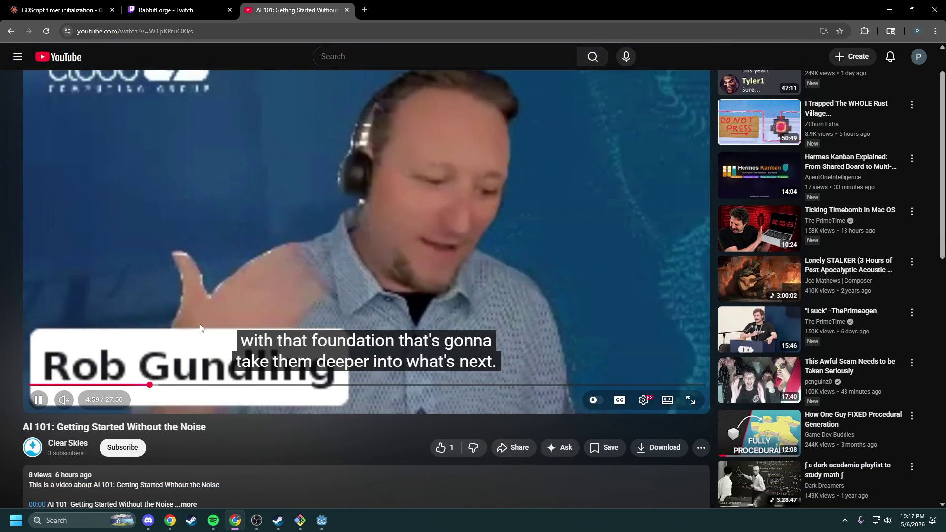
pyautogui.scroll(-2, 200, 321)
# Step: Read the expanded video description, pause at 5:18, and return to the Godot editor
pyautogui.click(99, 409)
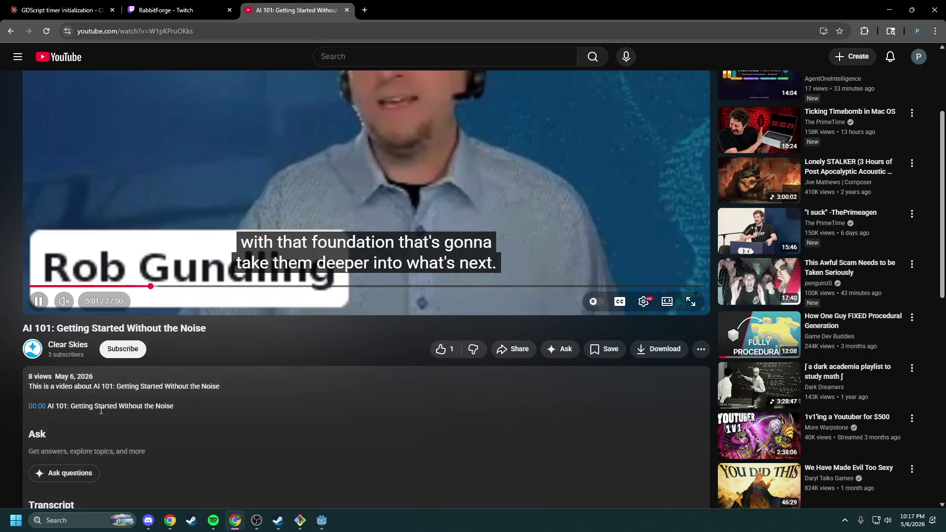
pyautogui.scroll(-3, 100, 411)
pyautogui.moveTo(173, 258)
pyautogui.mouseDown()
pyautogui.moveTo(30, 258)
pyautogui.moveTo(148, 259)
pyautogui.mouseUp()
pyautogui.scroll(-5, 131, 275)
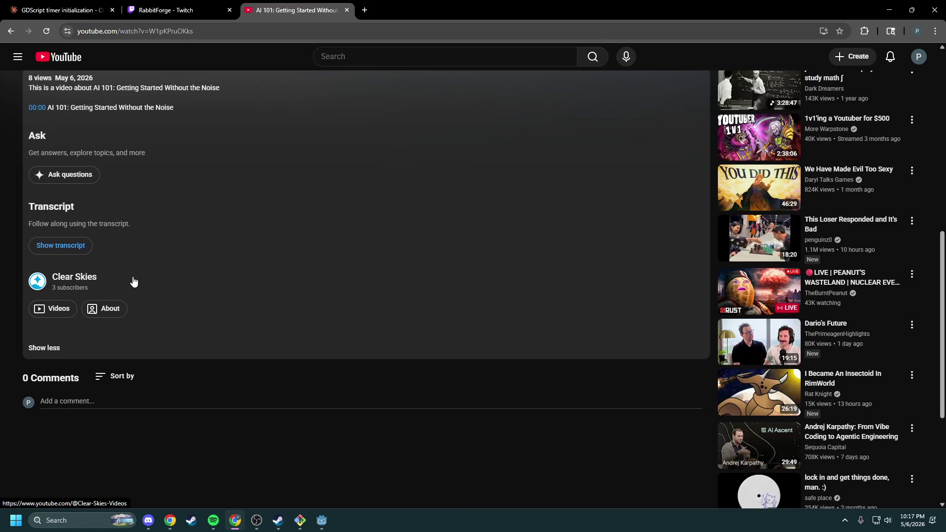
pyautogui.scroll(4, 137, 283)
pyautogui.scroll(3, 137, 283)
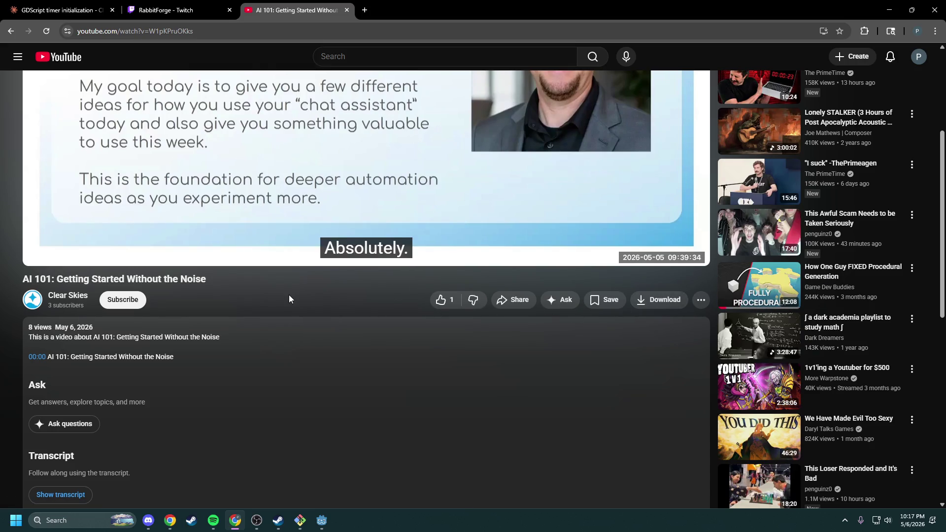
pyautogui.scroll(1, 288, 294)
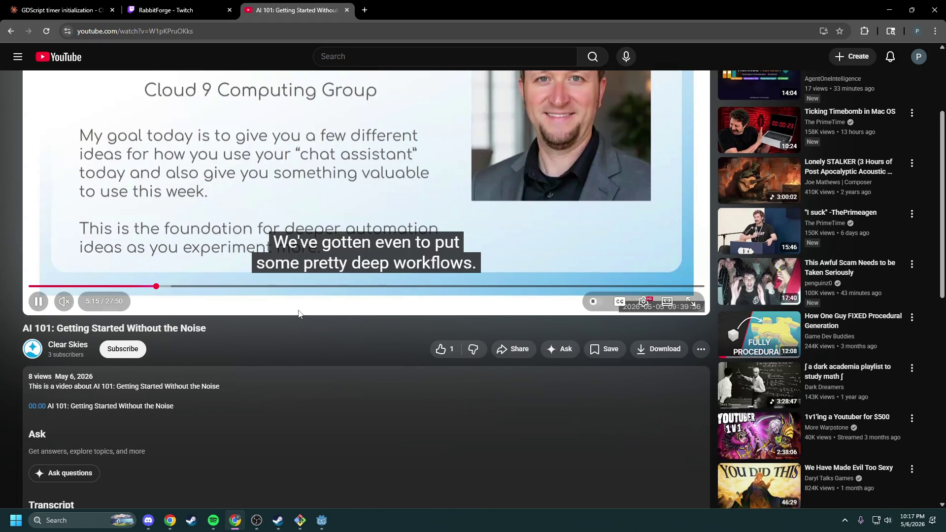
pyautogui.scroll(3, 299, 314)
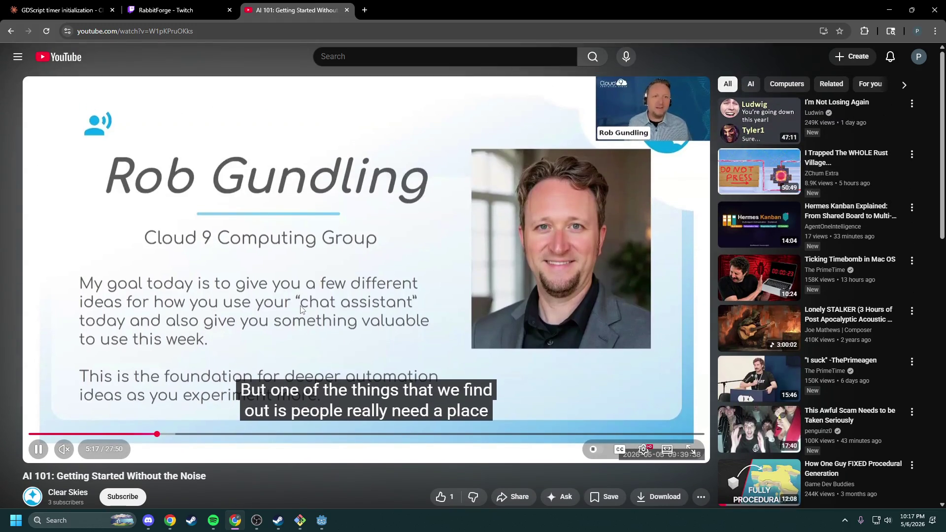
pyautogui.click(242, 255)
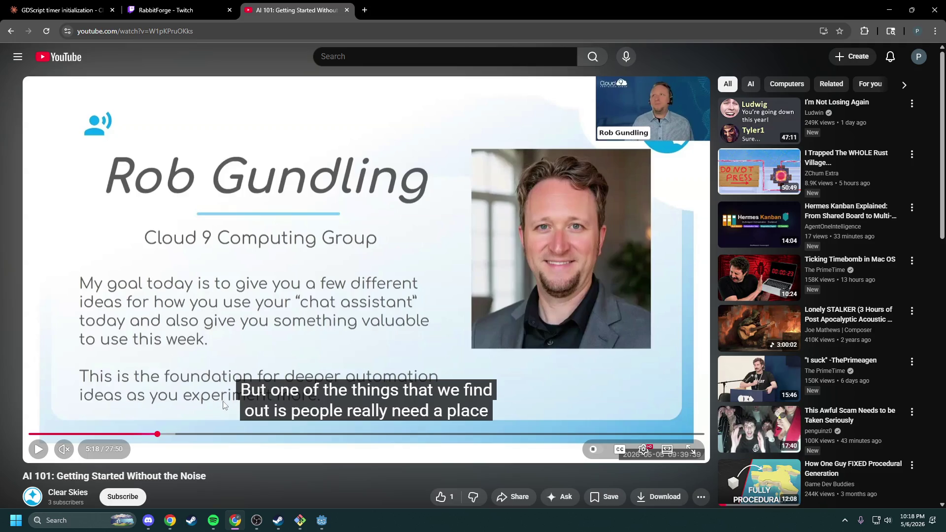
pyautogui.press('super+Down')
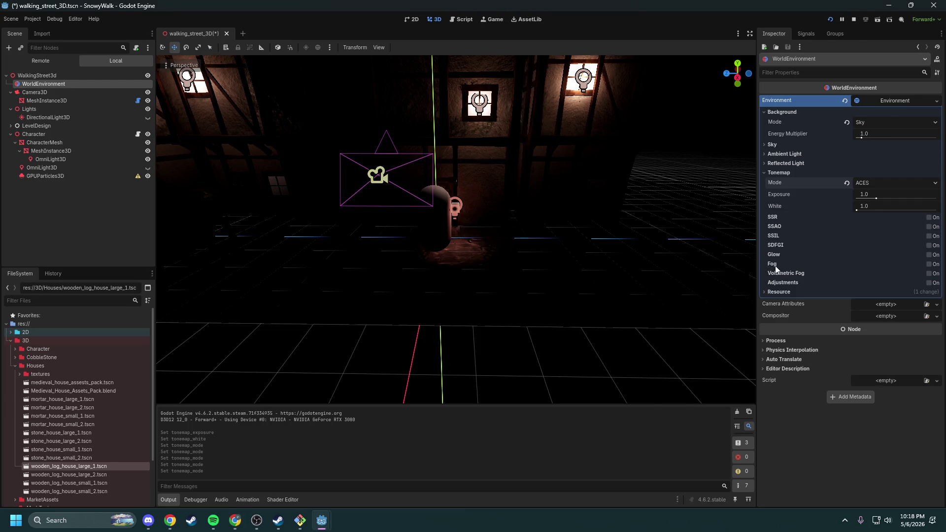
# Step: Enable environment fog and try the Depth fog mode
pyautogui.click(929, 264)
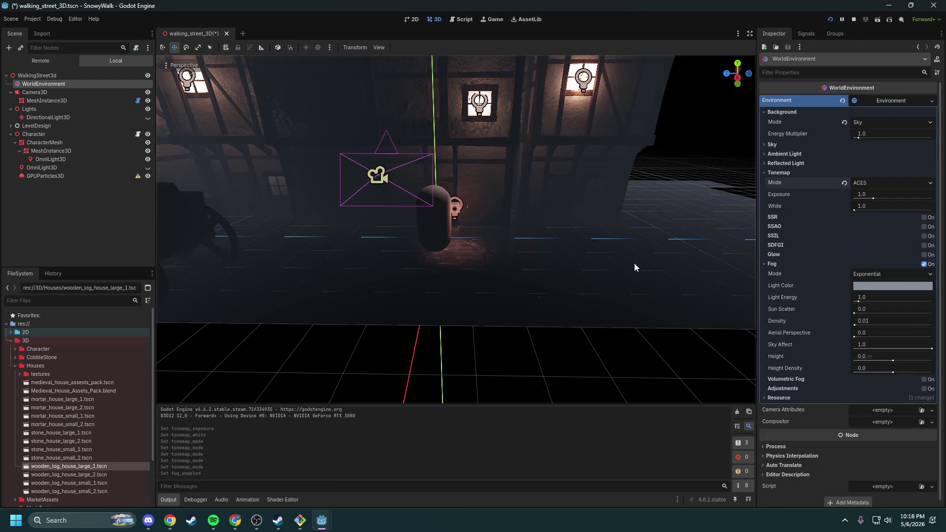
pyautogui.scroll(5, 456, 229)
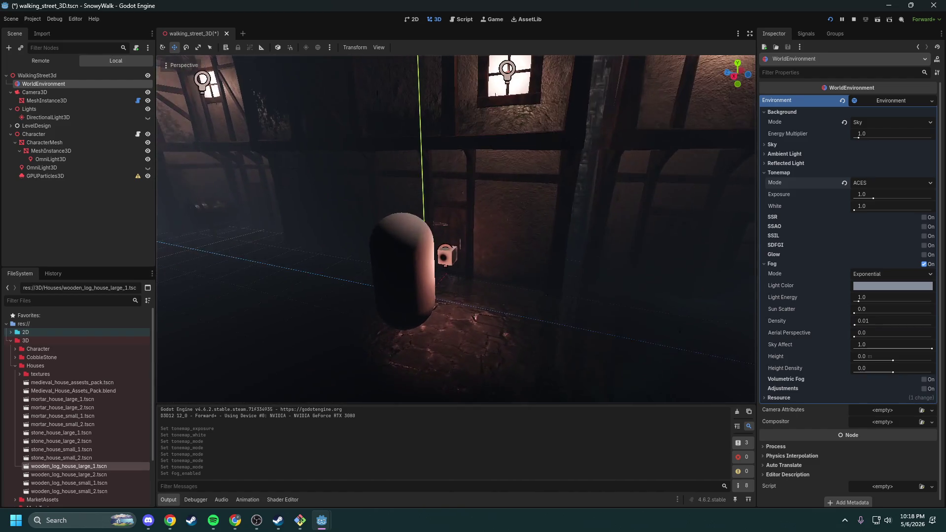
pyautogui.click(875, 274)
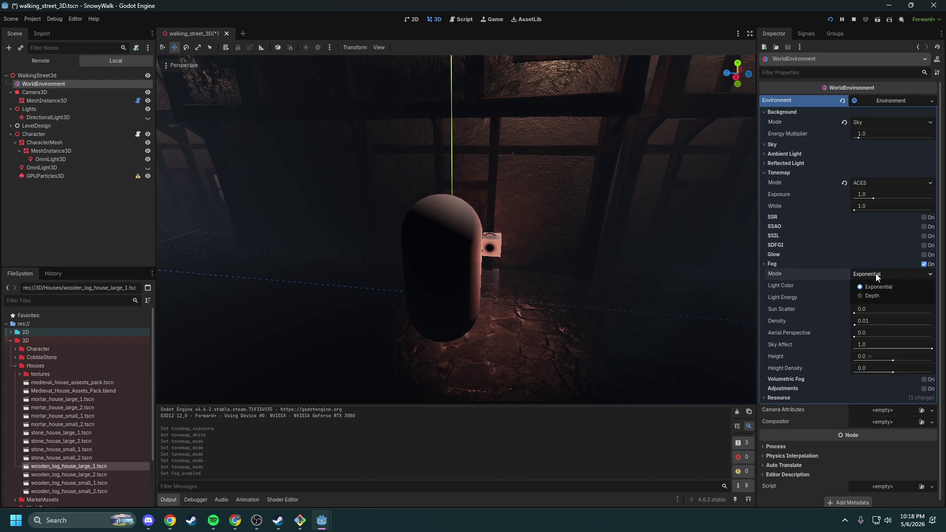
pyautogui.click(876, 294)
# Step: Return fog to Exponential, dim Fog Light Energy to 0.44, and run the game
pyautogui.scroll(-5, 636, 301)
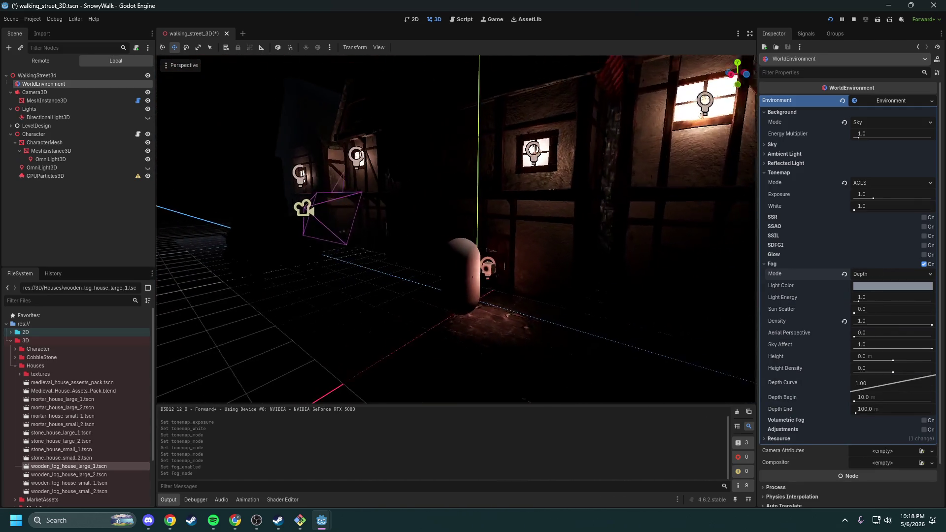
pyautogui.click(870, 274)
pyautogui.click(873, 284)
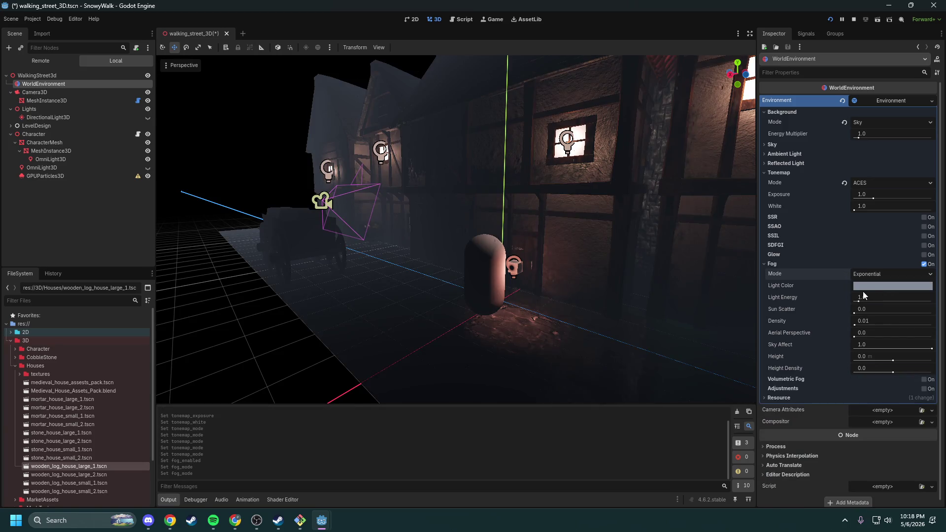
pyautogui.moveTo(859, 301); pyautogui.dragTo(856, 302)
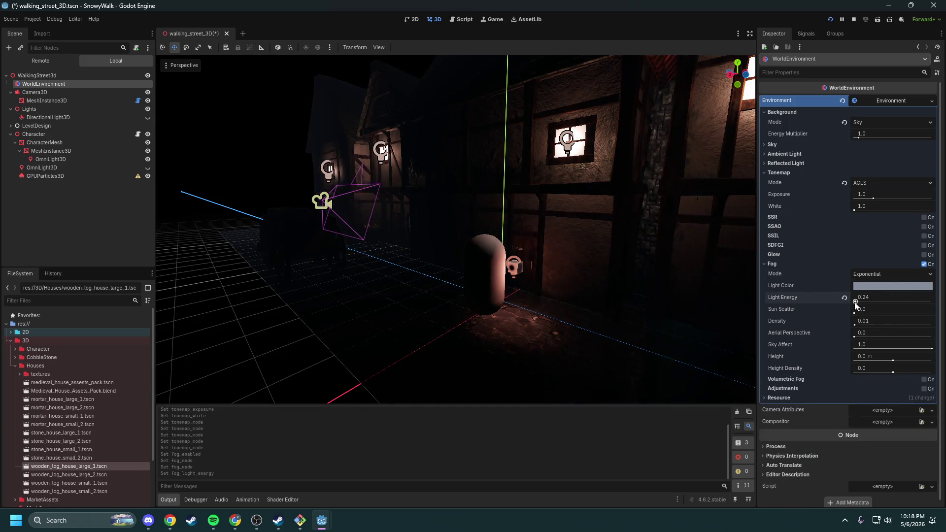
pyautogui.click(832, 18)
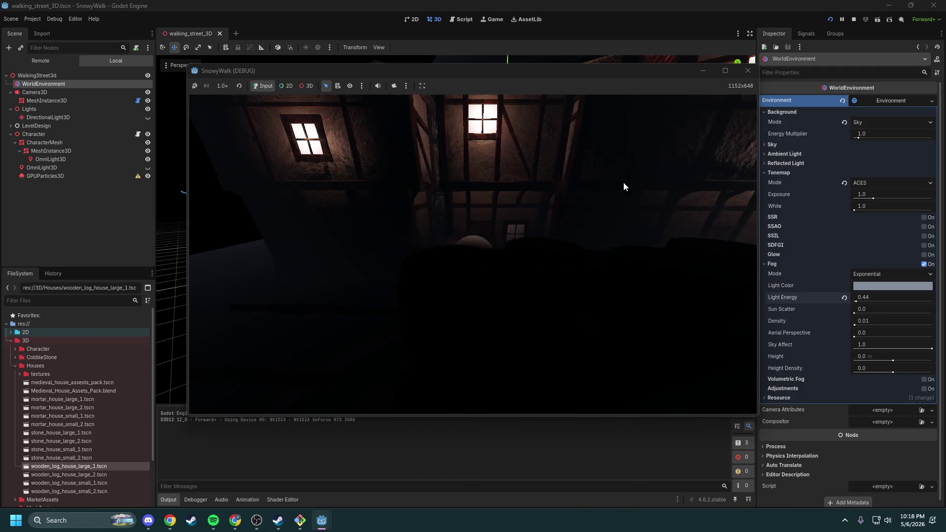
# Step: Darken the fog light colour and raise fog Light Energy to 0.89 and Density to 0.0258
pyautogui.click(750, 72)
pyautogui.click(869, 284)
pyautogui.moveTo(938, 114); pyautogui.dragTo(938, 125)
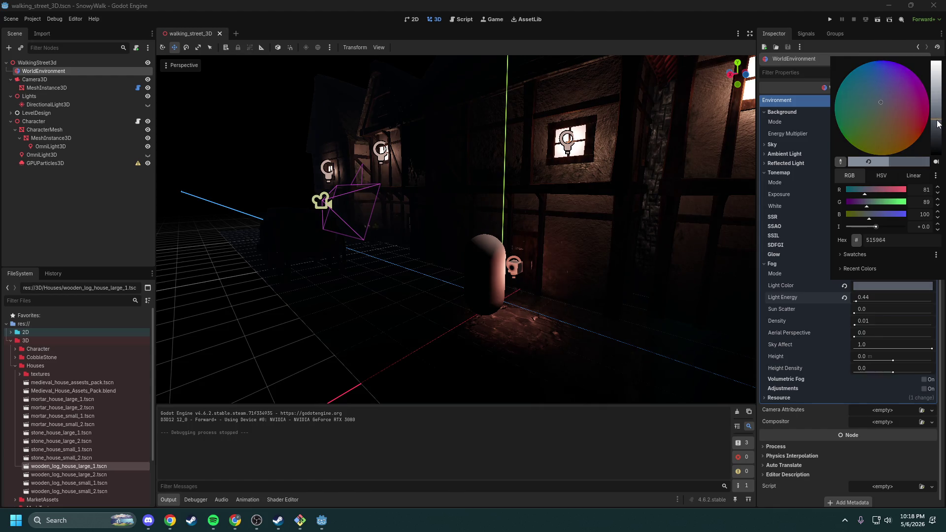
pyautogui.click(861, 300)
pyautogui.moveTo(868, 302)
pyautogui.mouseDown()
pyautogui.moveTo(902, 302)
pyautogui.moveTo(857, 326)
pyautogui.moveTo(861, 338)
pyautogui.moveTo(900, 340)
pyautogui.mouseUp()
pyautogui.click(855, 313)
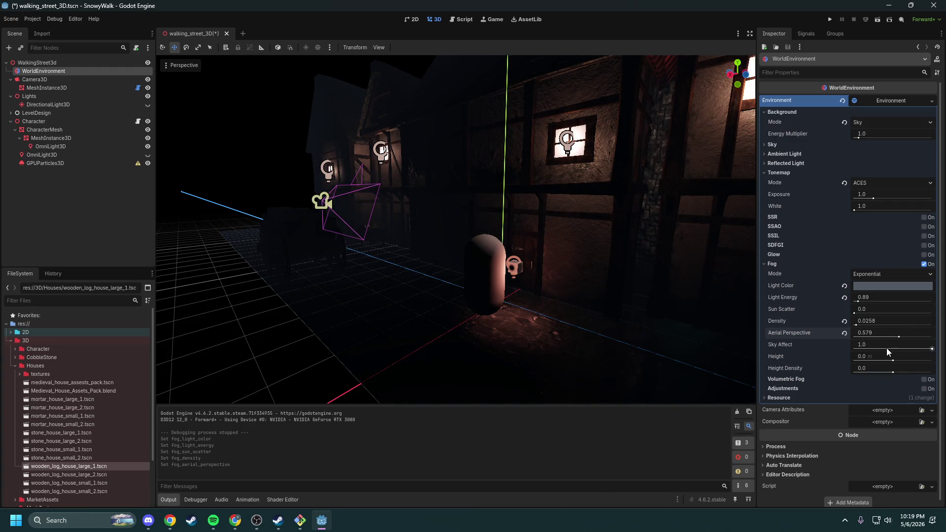
# Step: Try fog height and height density, leaving both at 0, then playtest the fog
pyautogui.moveTo(893, 362)
pyautogui.mouseDown()
pyautogui.moveTo(936, 365)
pyautogui.moveTo(839, 366)
pyautogui.mouseUp()
pyautogui.click(844, 356)
pyautogui.moveTo(899, 373)
pyautogui.mouseDown()
pyautogui.moveTo(929, 371)
pyautogui.moveTo(846, 368)
pyautogui.mouseUp()
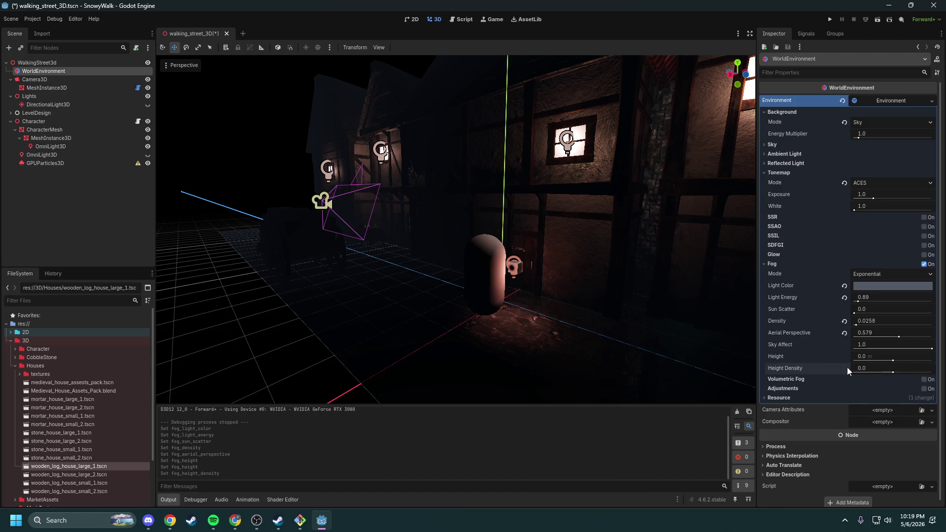
pyautogui.click(831, 19)
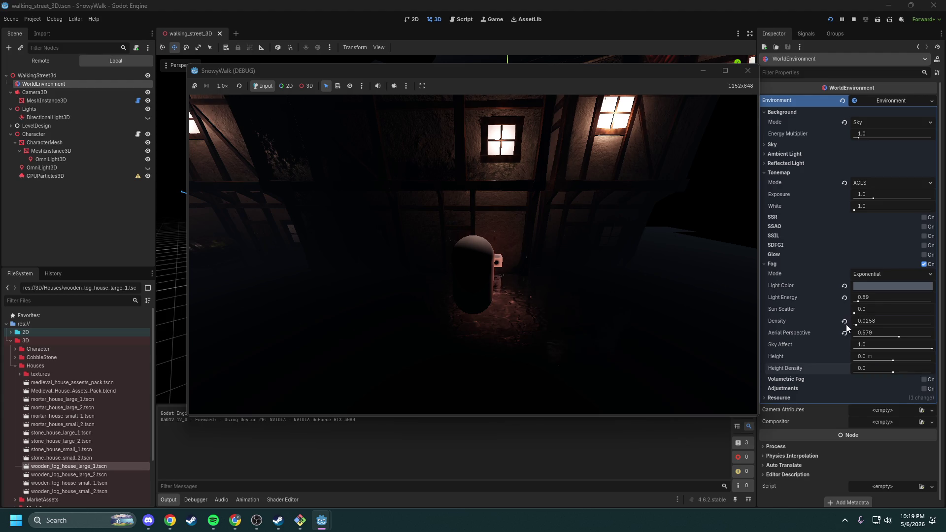
pyautogui.click(747, 70)
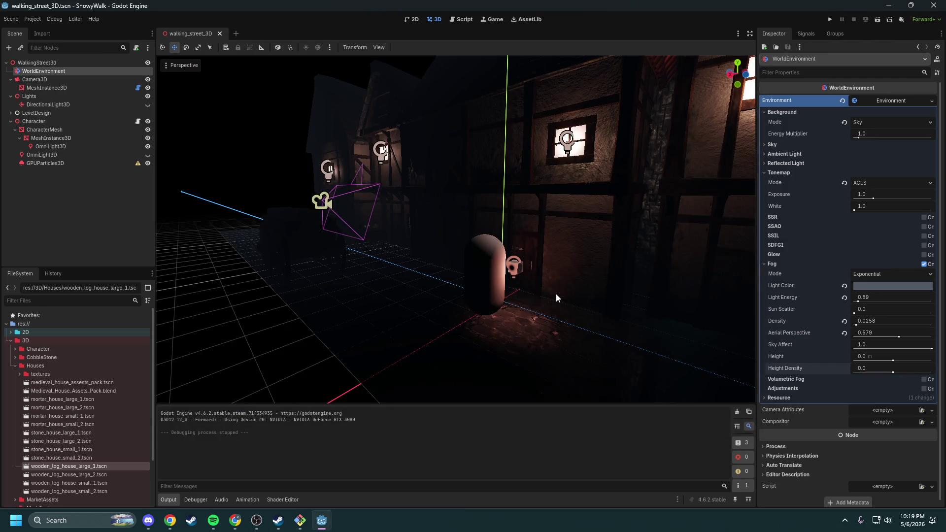
# Step: Reset aerial perspective, density and light energy, and switch the fog to Depth mode
pyautogui.moveTo(543, 247)
pyautogui.mouseDown()
pyautogui.moveTo(508, 293)
pyautogui.moveTo(439, 266)
pyautogui.mouseUp()
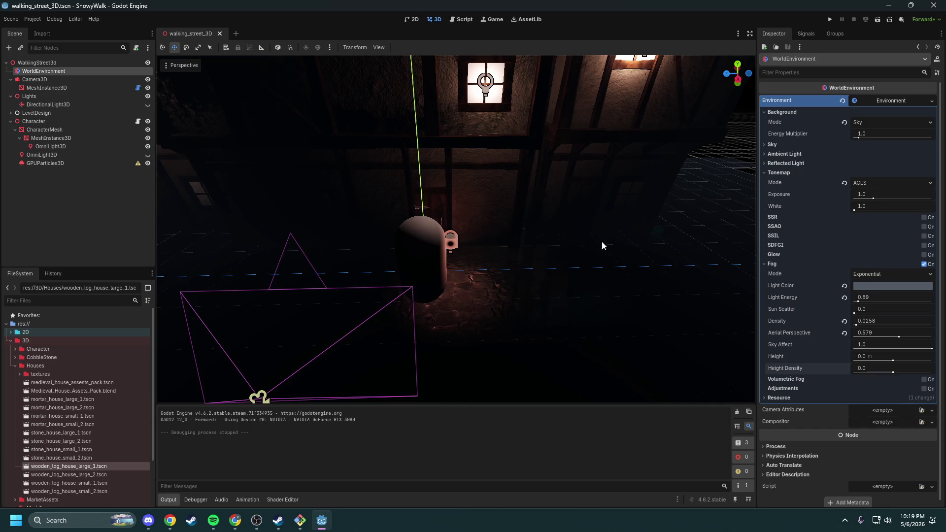
pyautogui.click(844, 333)
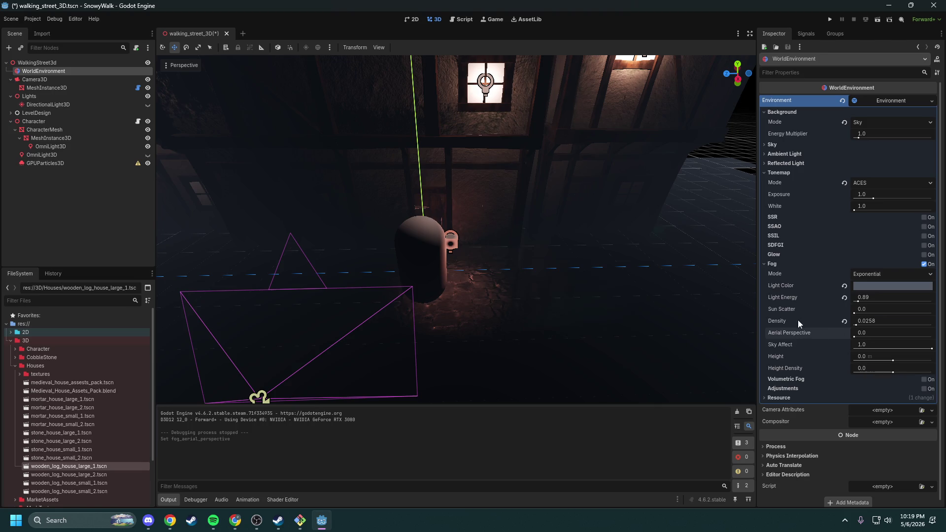
pyautogui.click(843, 323)
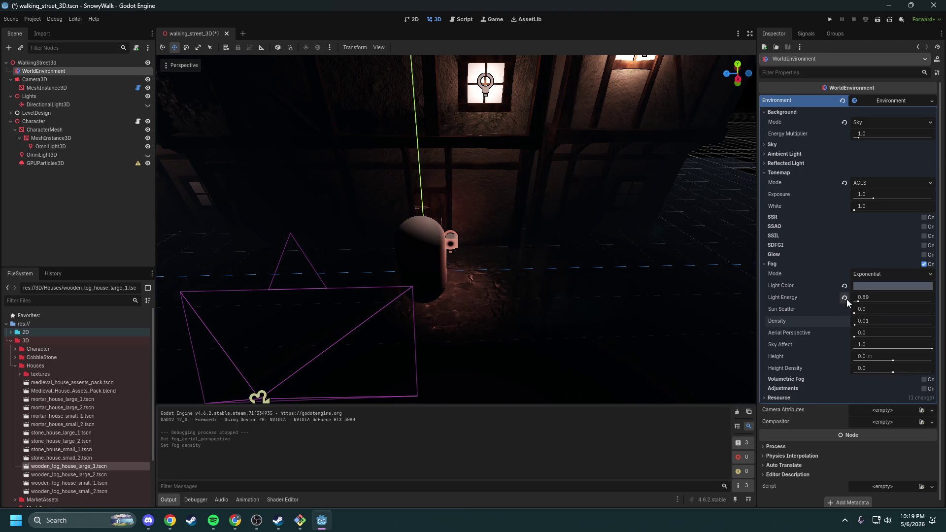
pyautogui.click(845, 297)
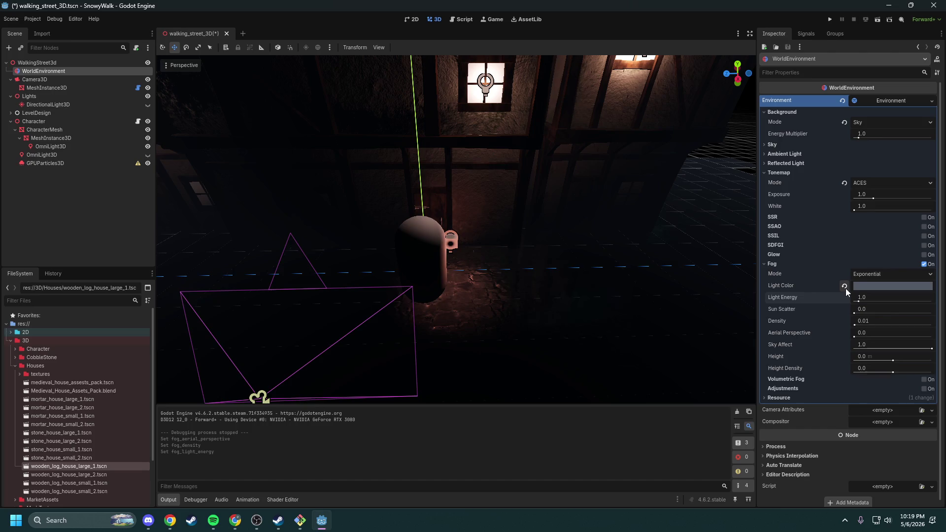
pyautogui.click(866, 277)
pyautogui.click(876, 294)
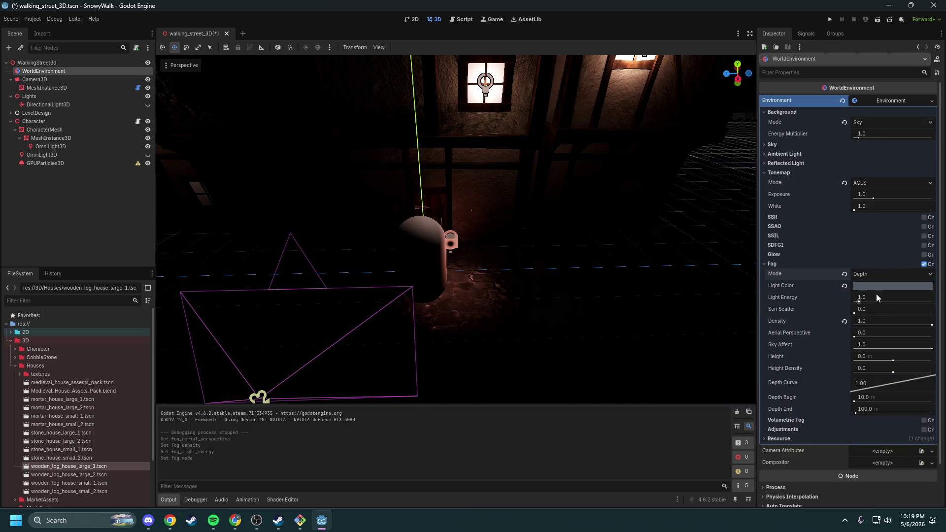
pyautogui.click(844, 322)
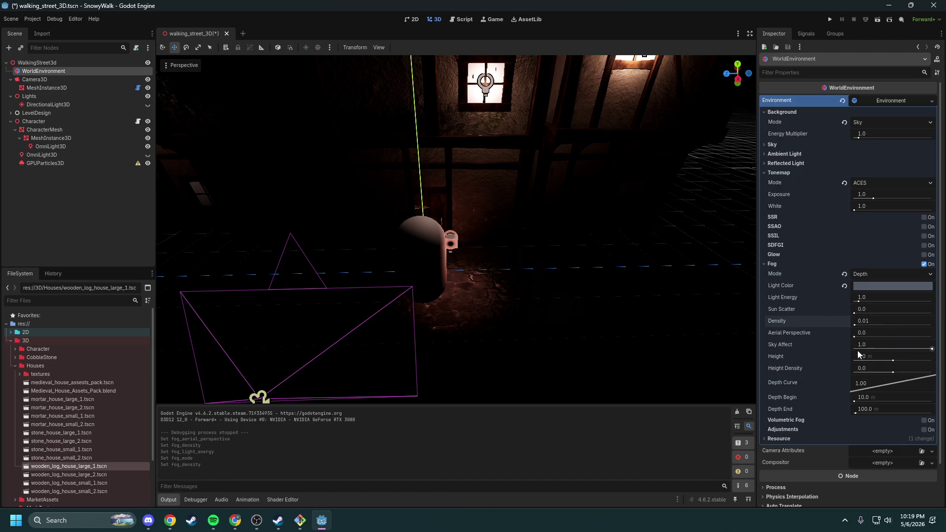
# Step: Adjust the depth fog curve and raise the fog light energy, keeping Depth mode
pyautogui.moveTo(885, 384)
pyautogui.mouseDown()
pyautogui.moveTo(872, 393)
pyautogui.moveTo(846, 380)
pyautogui.moveTo(923, 397)
pyautogui.moveTo(833, 355)
pyautogui.moveTo(900, 387)
pyautogui.moveTo(854, 403)
pyautogui.moveTo(903, 403)
pyautogui.moveTo(881, 403)
pyautogui.mouseUp()
pyautogui.moveTo(646, 339)
pyautogui.mouseDown()
pyautogui.moveTo(469, 340)
pyautogui.moveTo(416, 379)
pyautogui.moveTo(375, 355)
pyautogui.moveTo(518, 340)
pyautogui.mouseUp()
pyautogui.click(889, 274)
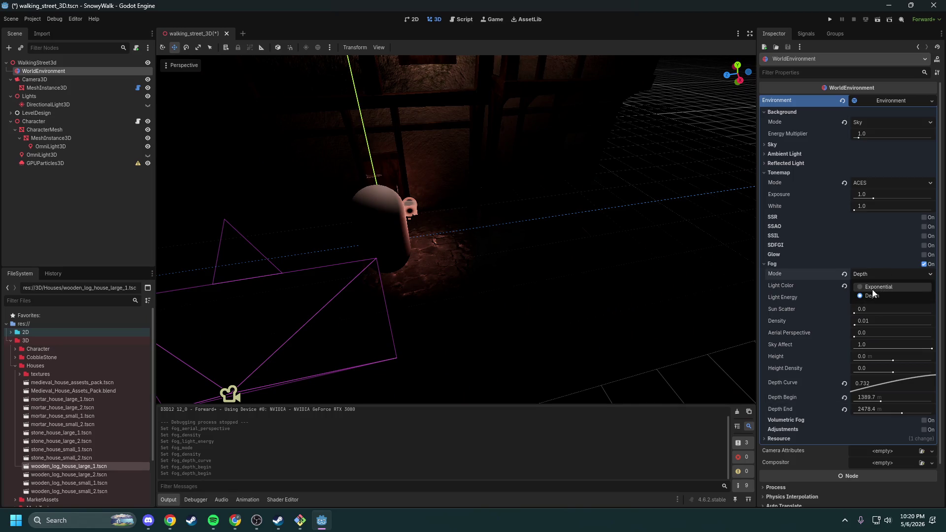
pyautogui.click(776, 275)
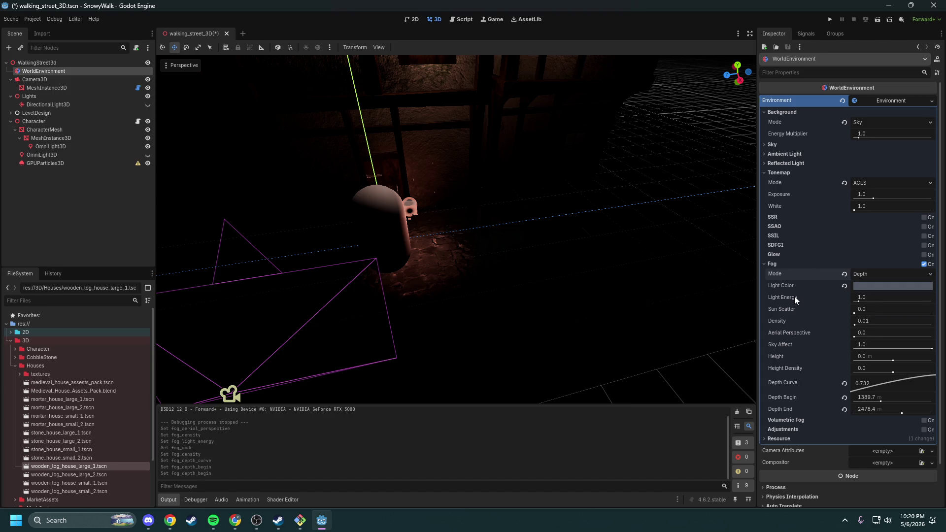
pyautogui.moveTo(794, 297)
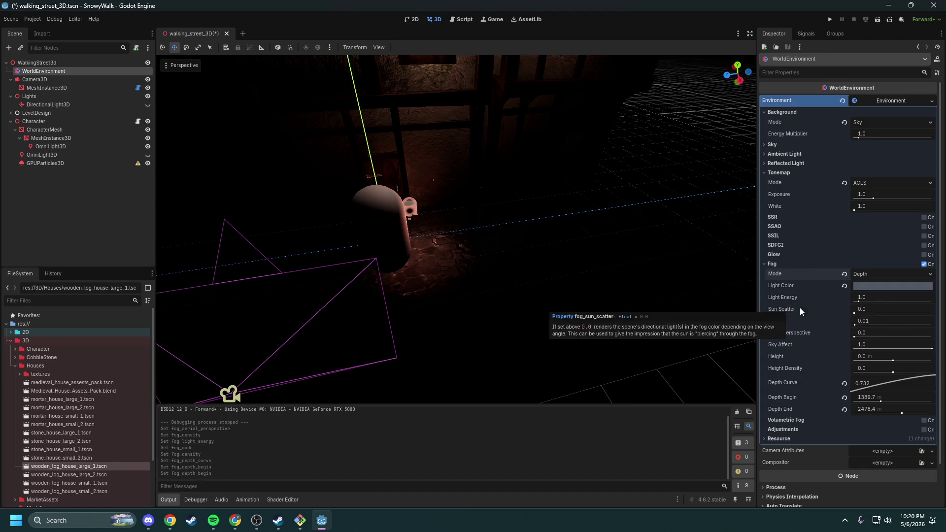
pyautogui.moveTo(866, 300)
pyautogui.mouseDown()
pyautogui.moveTo(909, 300)
pyautogui.moveTo(874, 299)
pyautogui.mouseUp()
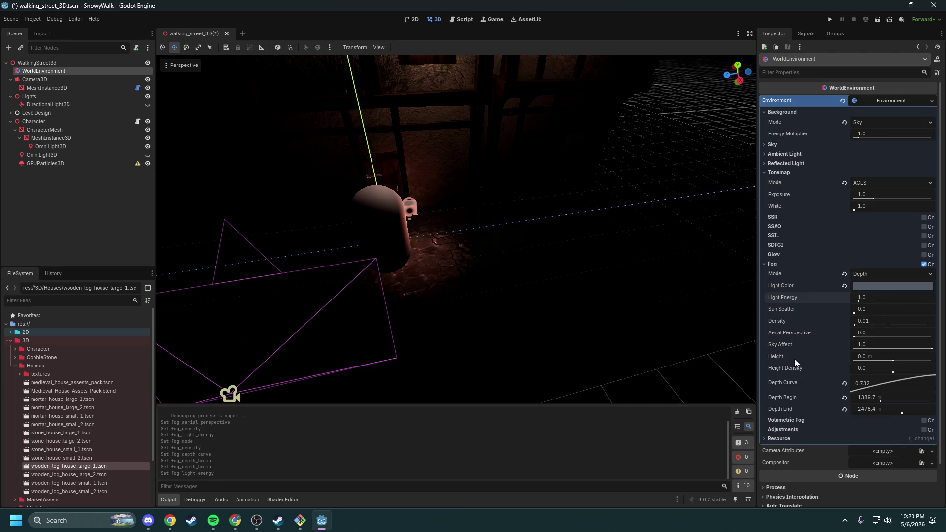
pyautogui.moveTo(779, 356)
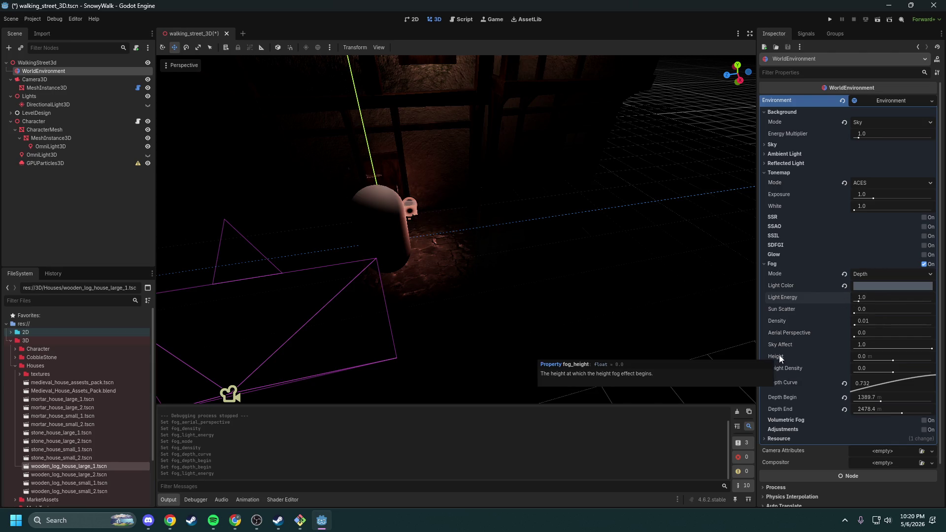
pyautogui.moveTo(693, 351); pyautogui.dragTo(693, 351)
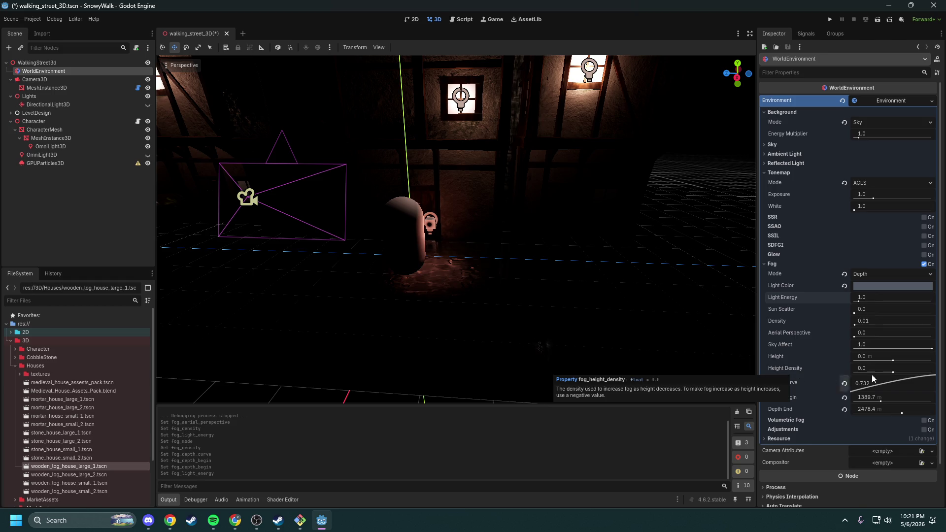
# Step: Set Height Density to -16, Density 0.255, Sky Affect 0.2, and run the game
pyautogui.moveTo(889, 376)
pyautogui.mouseDown()
pyautogui.moveTo(880, 373)
pyautogui.moveTo(931, 371)
pyautogui.moveTo(850, 376)
pyautogui.moveTo(860, 375)
pyautogui.mouseUp()
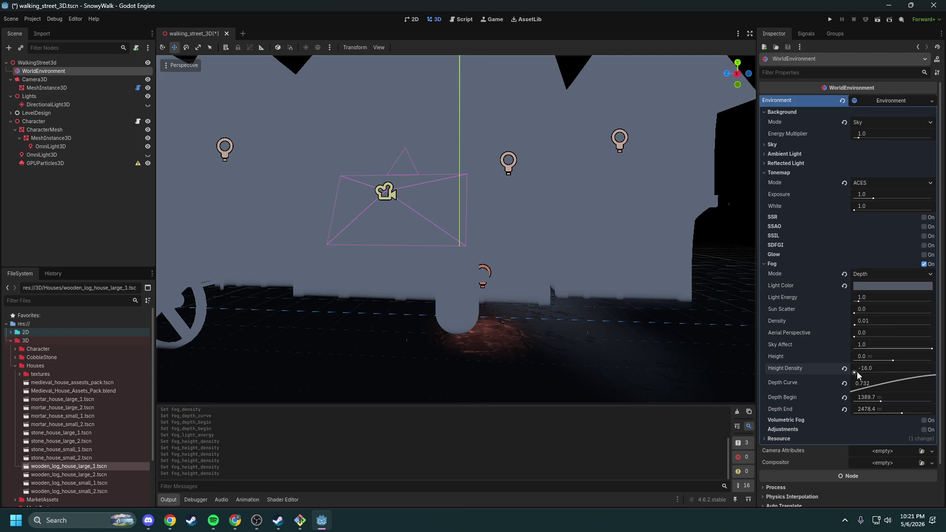
pyautogui.moveTo(866, 322)
pyautogui.mouseDown()
pyautogui.moveTo(914, 321)
pyautogui.moveTo(874, 322)
pyautogui.moveTo(932, 309)
pyautogui.moveTo(854, 309)
pyautogui.moveTo(883, 333)
pyautogui.moveTo(874, 332)
pyautogui.mouseUp()
pyautogui.moveTo(932, 345)
pyautogui.mouseDown()
pyautogui.moveTo(870, 344)
pyautogui.moveTo(887, 357)
pyautogui.moveTo(875, 357)
pyautogui.mouseUp()
pyautogui.moveTo(680, 318); pyautogui.dragTo(749, 337)
pyautogui.click(830, 19)
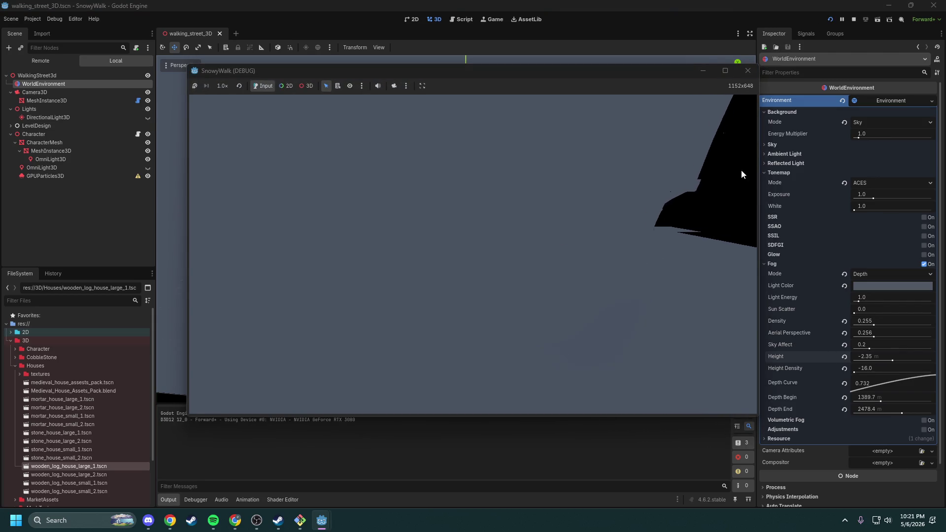
# Step: Reset depth end, depth begin, depth curve, height density and fog height to defaults
pyautogui.click(748, 71)
pyautogui.moveTo(877, 381)
pyautogui.mouseDown()
pyautogui.moveTo(931, 394)
pyautogui.moveTo(862, 386)
pyautogui.moveTo(880, 397)
pyautogui.moveTo(871, 401)
pyautogui.mouseUp()
pyautogui.click(844, 410)
pyautogui.click(844, 397)
pyautogui.click(844, 383)
pyautogui.click(844, 368)
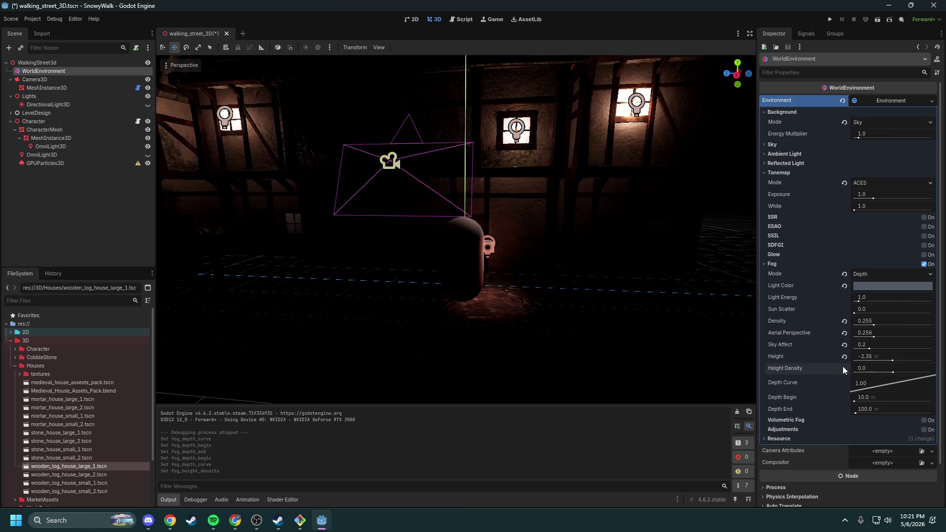
pyautogui.click(843, 357)
# Step: Switch the fog back to Exponential with Density 0.0195
pyautogui.click(867, 275)
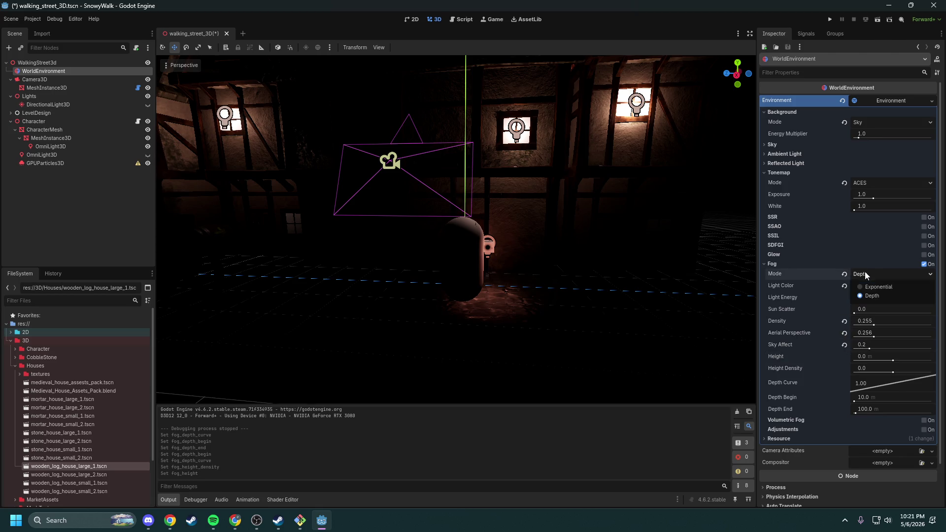
pyautogui.click(869, 288)
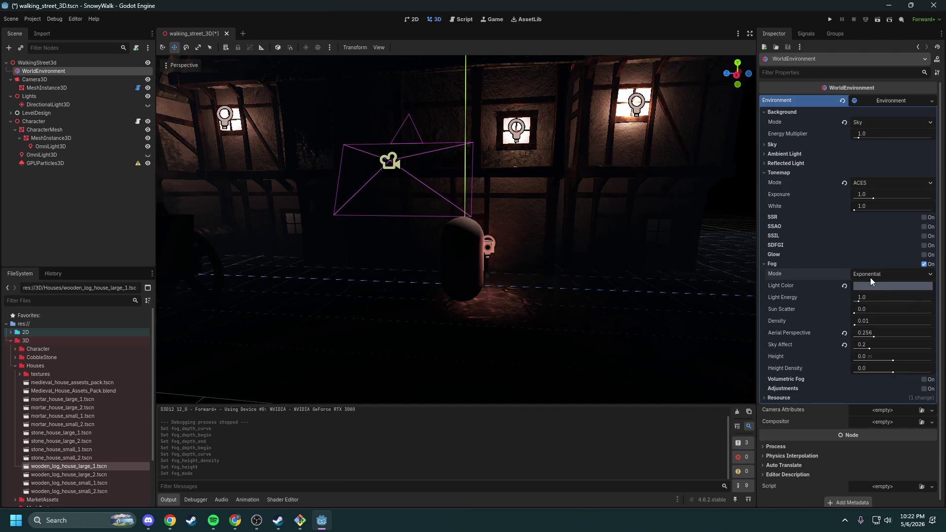
pyautogui.moveTo(649, 282); pyautogui.dragTo(606, 279)
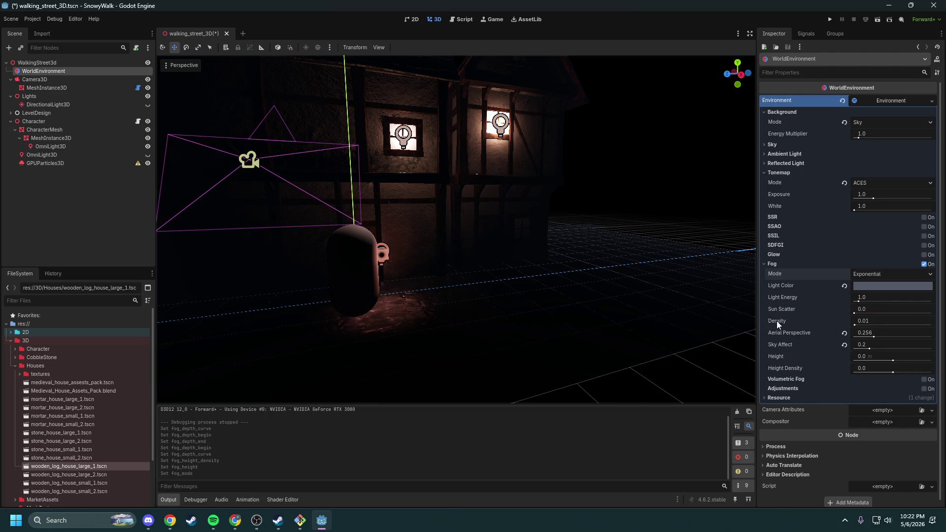
pyautogui.moveTo(776, 321)
pyautogui.moveTo(856, 325); pyautogui.dragTo(857, 324)
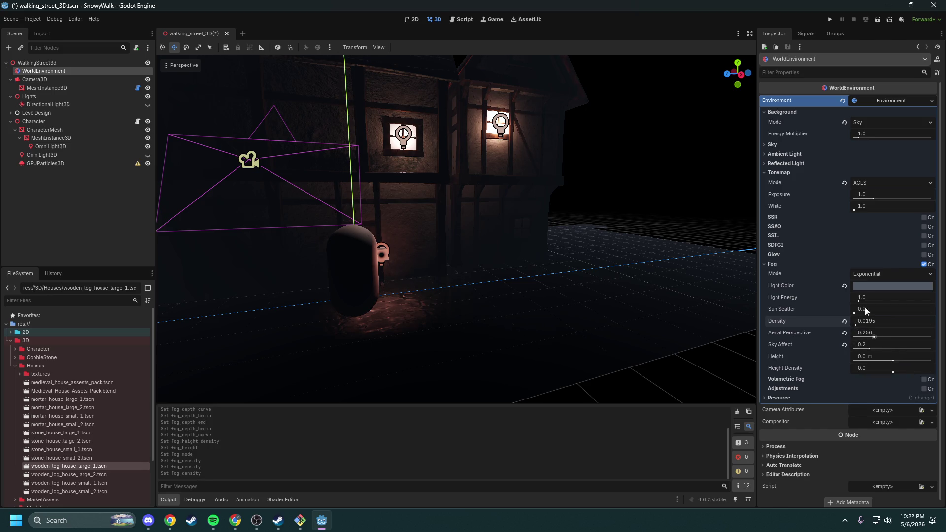
# Step: Try Depth fog mode with a lowered, then restored, fog height
pyautogui.click(871, 274)
pyautogui.click(874, 295)
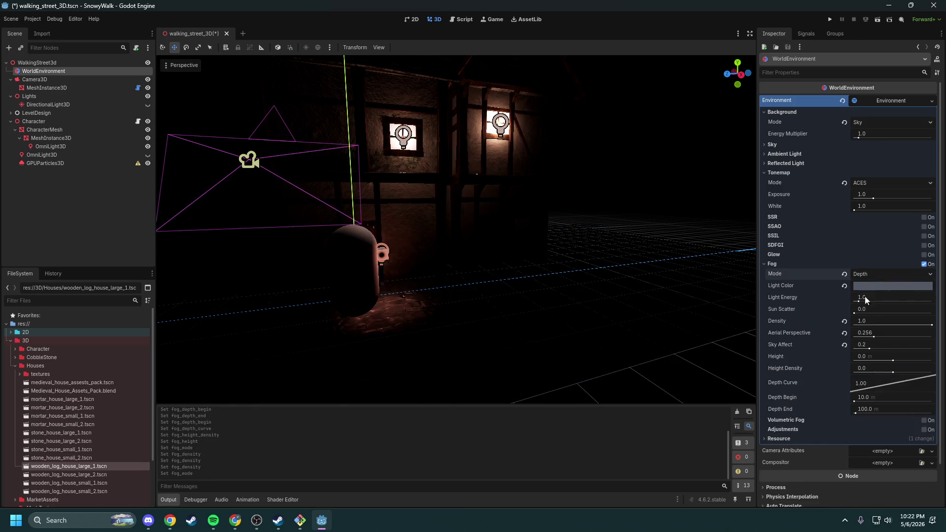
pyautogui.click(889, 360)
pyautogui.moveTo(888, 359)
pyautogui.mouseDown()
pyautogui.moveTo(874, 360)
pyautogui.moveTo(887, 368)
pyautogui.mouseUp()
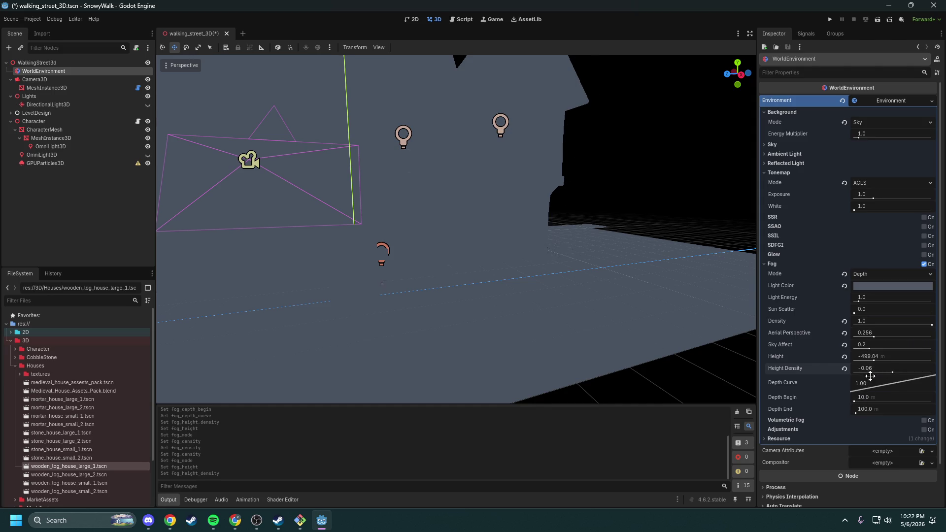
pyautogui.moveTo(877, 360); pyautogui.dragTo(893, 364)
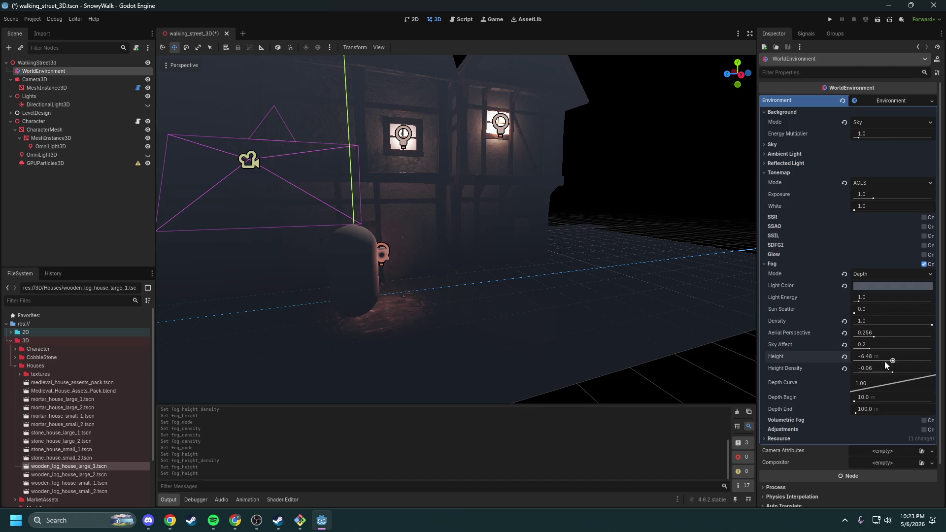
pyautogui.click(870, 355)
pyautogui.click(878, 356)
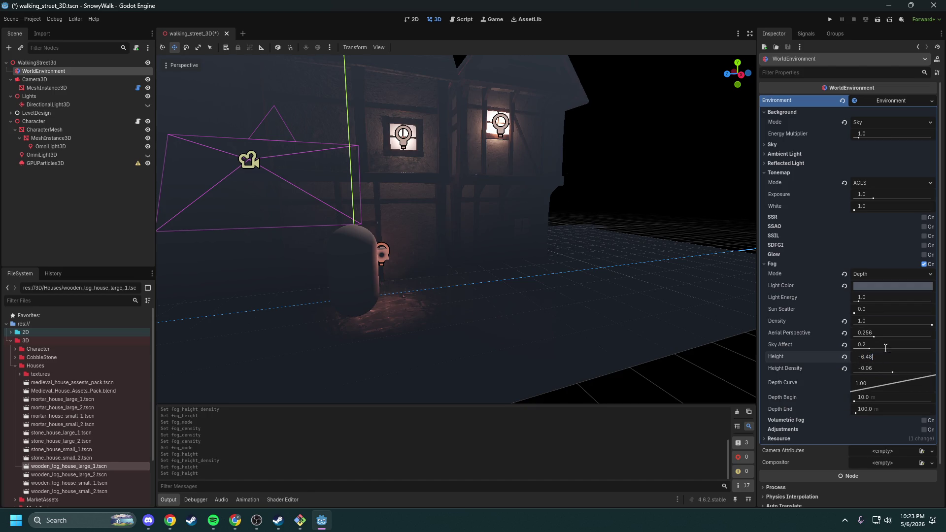
# Step: Return to Exponential fog with Light Energy 1.0 and Sun Scatter left at 0
pyautogui.click(876, 274)
pyautogui.click(873, 285)
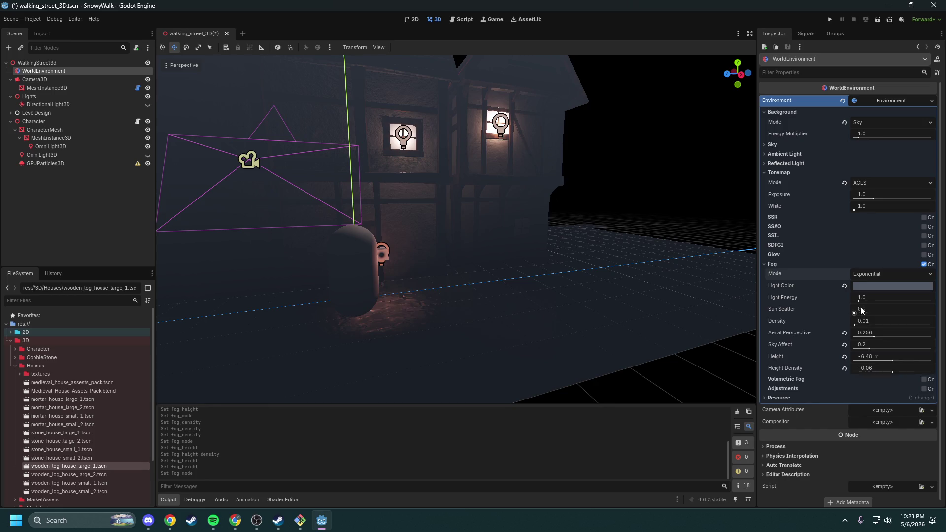
pyautogui.moveTo(863, 302)
pyautogui.mouseDown()
pyautogui.moveTo(884, 302)
pyautogui.moveTo(856, 302)
pyautogui.mouseUp()
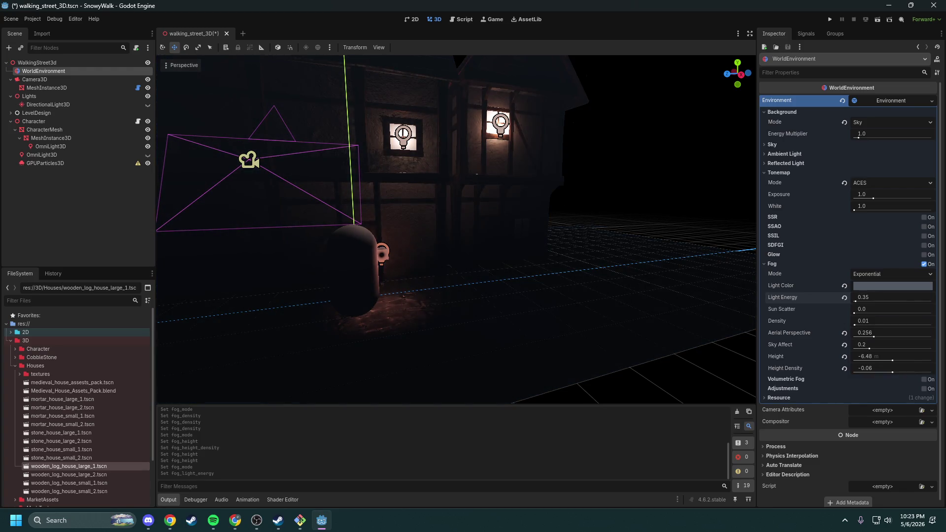
pyautogui.click(844, 298)
pyautogui.moveTo(857, 312)
pyautogui.mouseDown()
pyautogui.moveTo(883, 312)
pyautogui.moveTo(833, 315)
pyautogui.moveTo(872, 323)
pyautogui.moveTo(838, 326)
pyautogui.mouseUp()
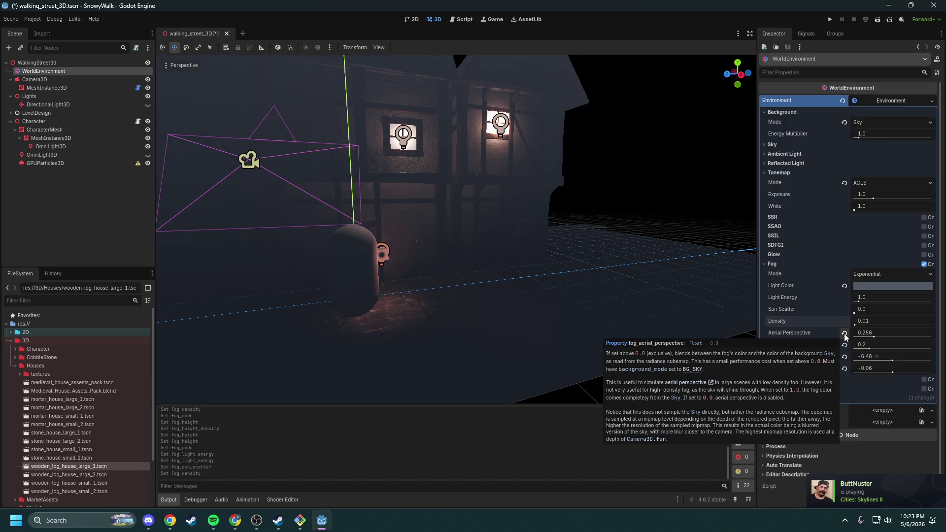
# Step: Revert Aerial Perspective, Sky Affect, Height and Height Density to defaults, then run the game
pyautogui.click(845, 334)
pyautogui.click(845, 345)
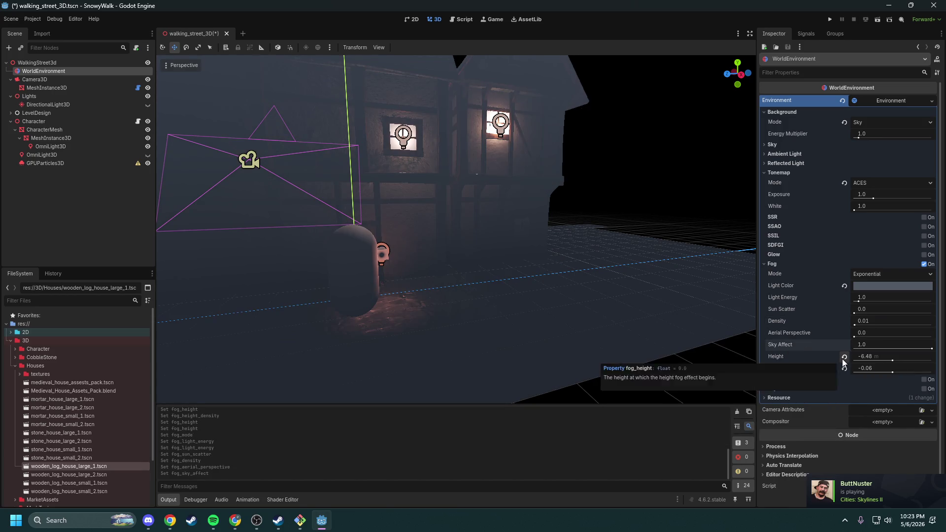
pyautogui.click(844, 357)
pyautogui.click(845, 369)
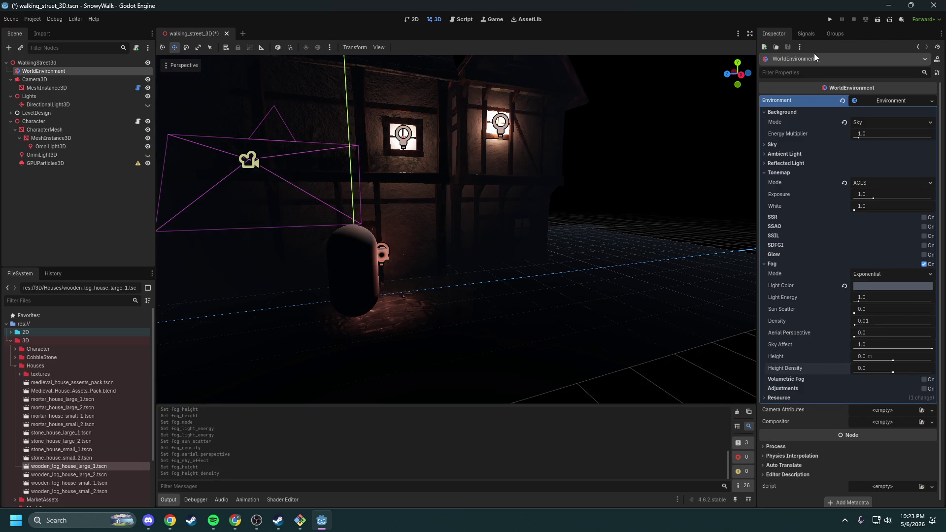
pyautogui.click(830, 19)
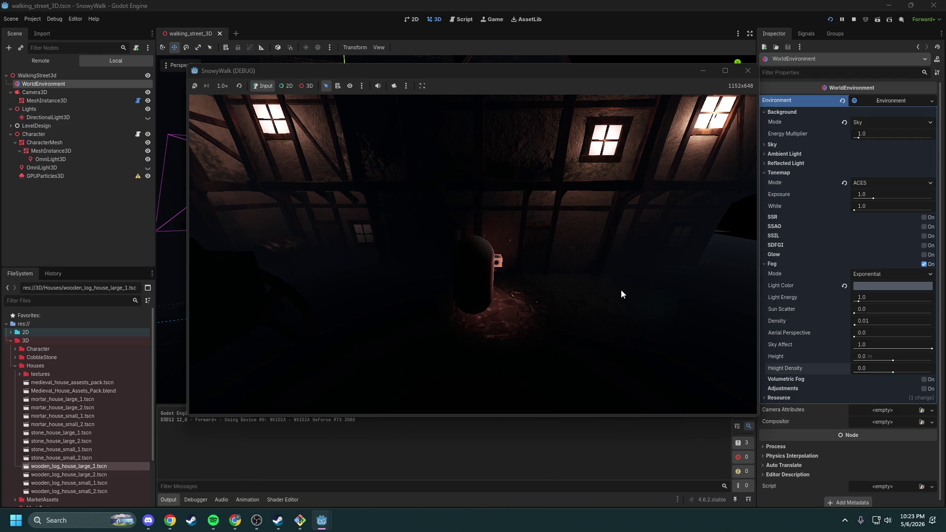
# Step: Playtest a fog Height Density of -0.1013, then set it back to 0.0
pyautogui.click(748, 71)
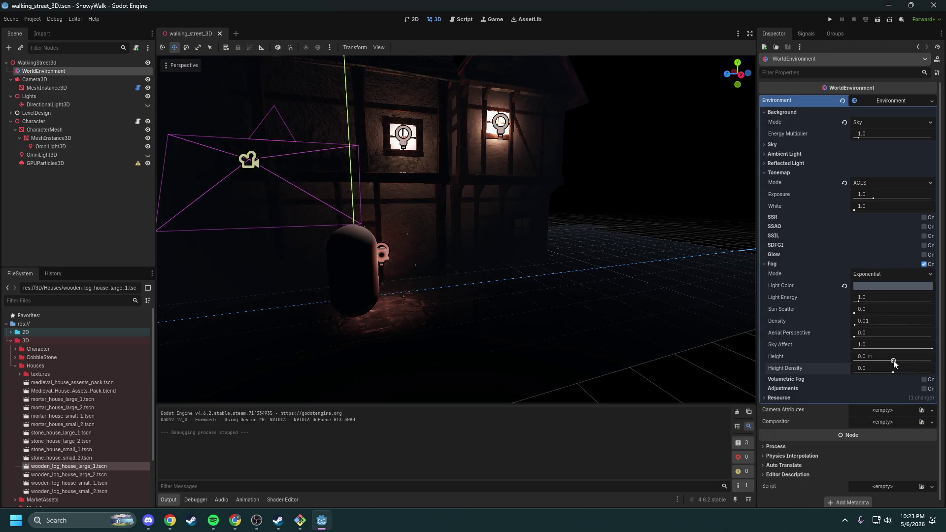
pyautogui.moveTo(894, 362)
pyautogui.mouseDown()
pyautogui.moveTo(909, 361)
pyautogui.moveTo(887, 363)
pyautogui.moveTo(903, 374)
pyautogui.moveTo(864, 377)
pyautogui.moveTo(894, 372)
pyautogui.mouseUp()
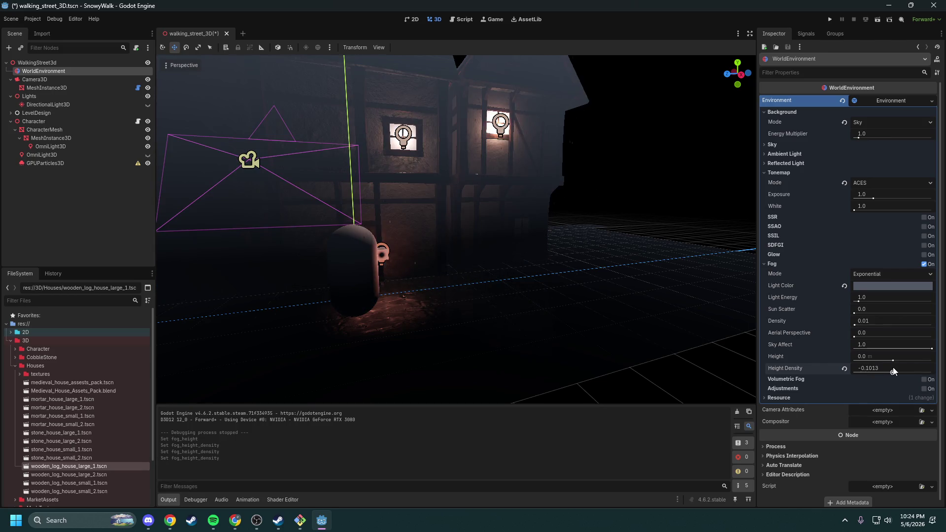
pyautogui.click(831, 19)
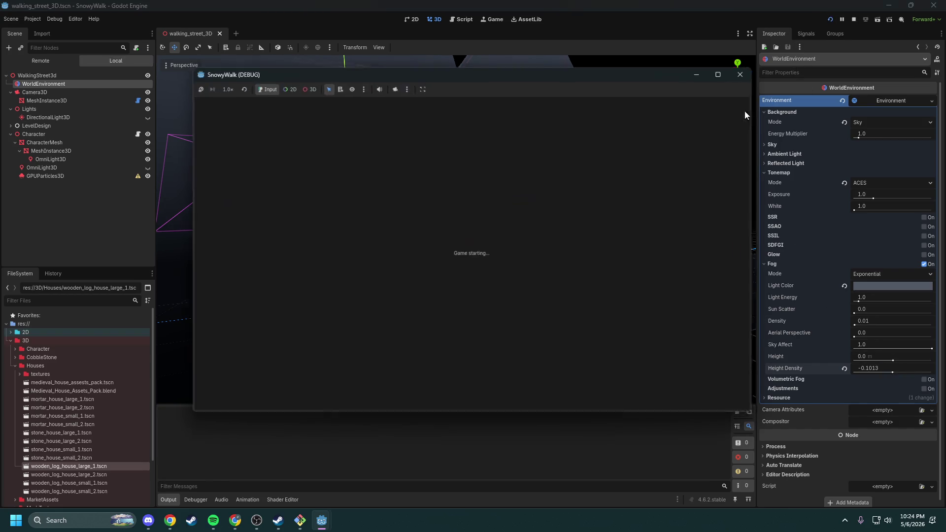
pyautogui.press('w')
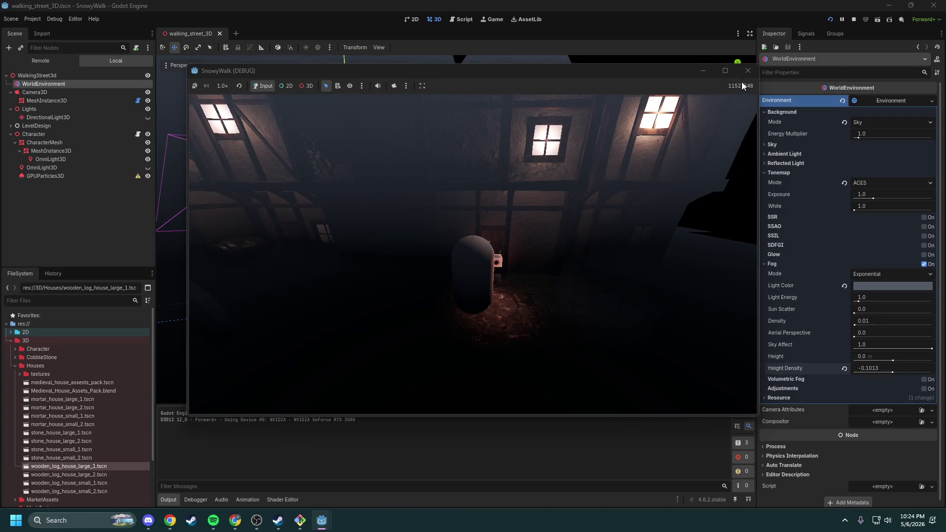
pyautogui.click(748, 71)
pyautogui.click(844, 369)
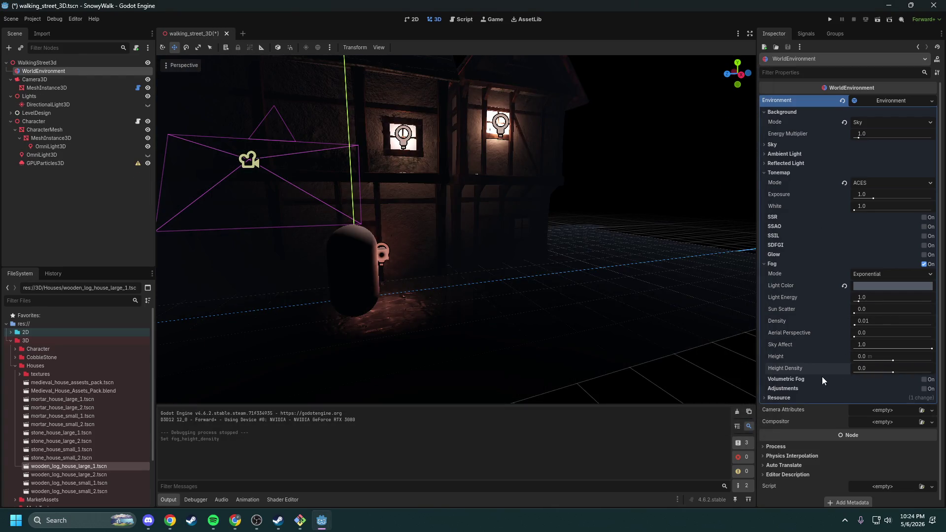
# Step: Enable environment Adjustments with brightness 1.28 and playtest the look
pyautogui.click(924, 389)
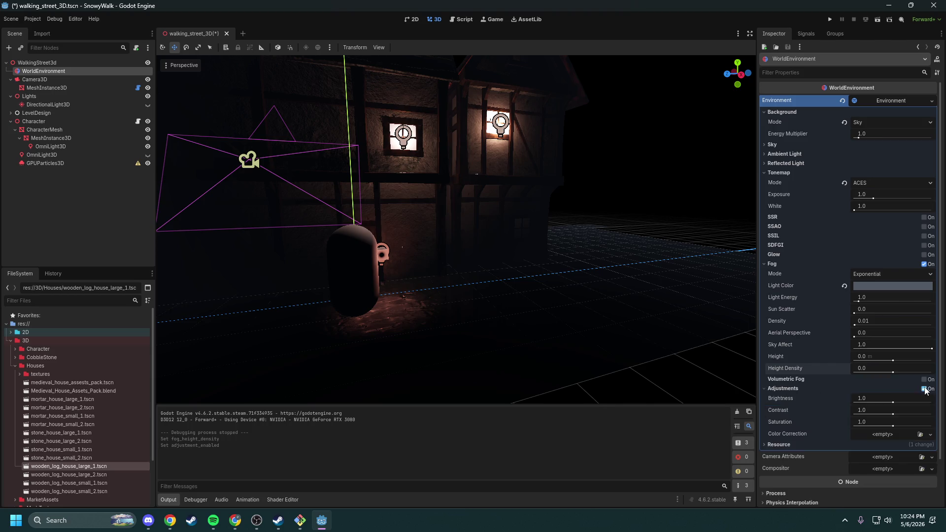
pyautogui.moveTo(893, 403)
pyautogui.mouseDown()
pyautogui.moveTo(900, 413)
pyautogui.moveTo(907, 403)
pyautogui.mouseUp()
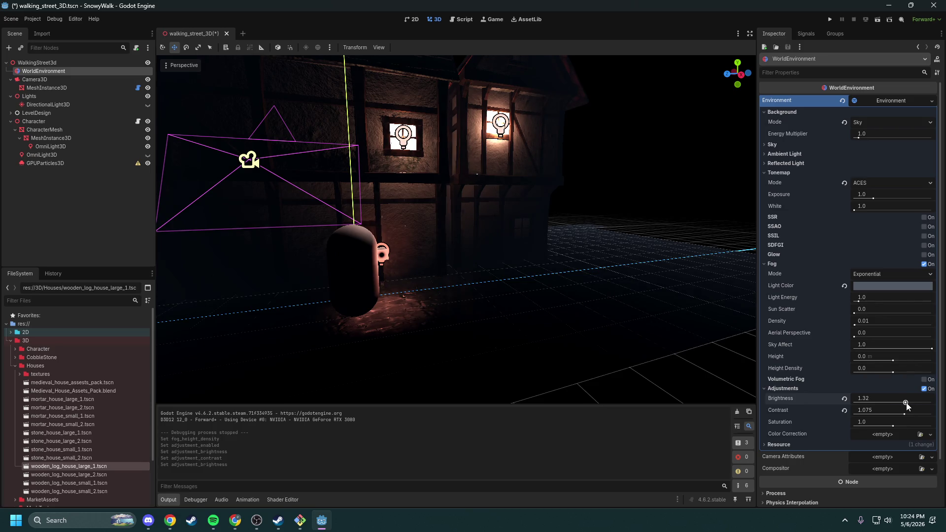
pyautogui.click(830, 20)
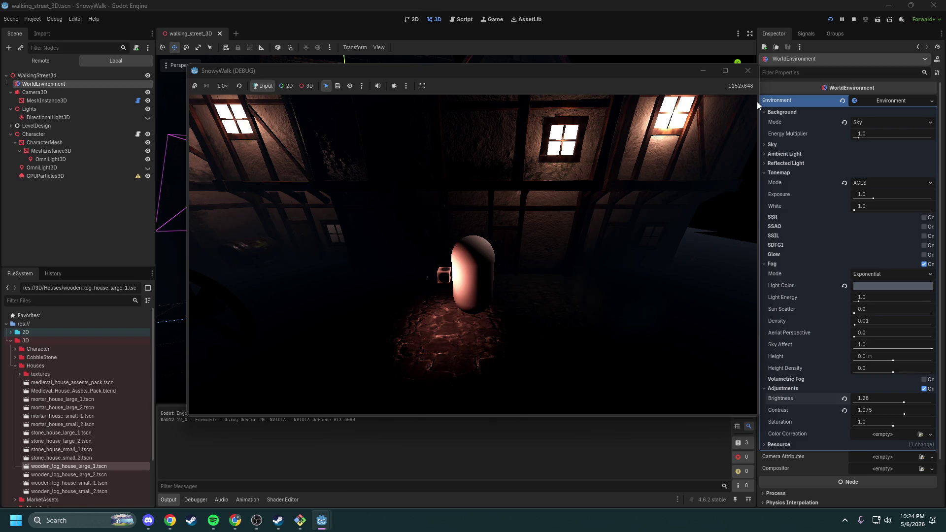
pyautogui.click(748, 71)
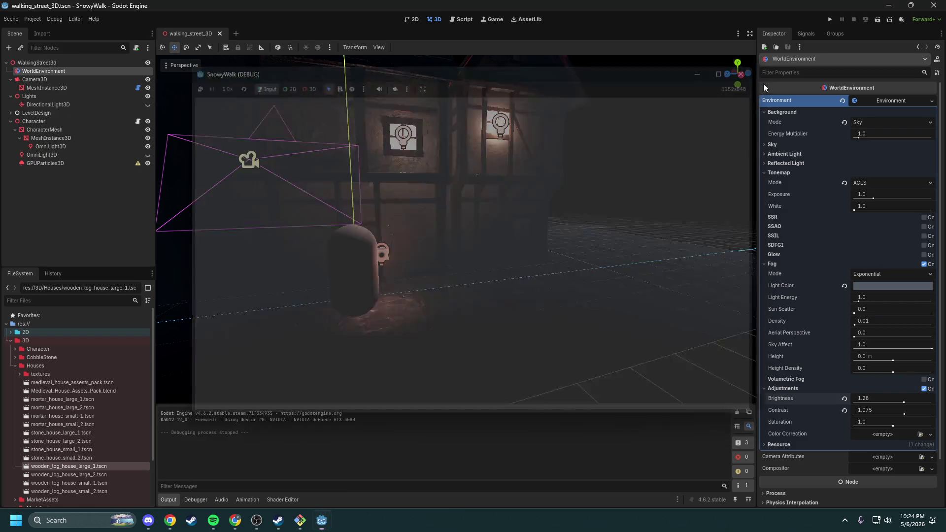
# Step: Raise saturation to 1.58 and playtest the new colour grading
pyautogui.moveTo(896, 426)
pyautogui.mouseDown()
pyautogui.moveTo(916, 428)
pyautogui.moveTo(896, 416)
pyautogui.mouseUp()
pyautogui.click(916, 427)
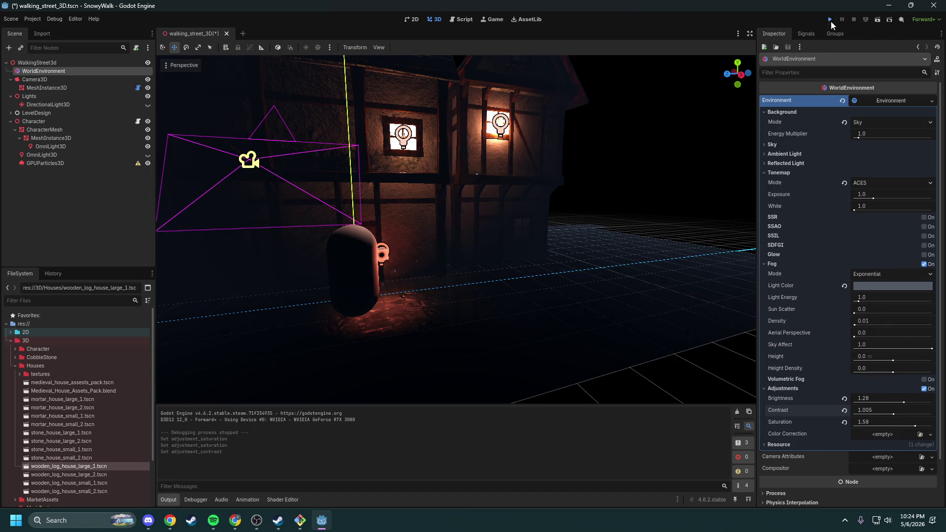
pyautogui.click(831, 19)
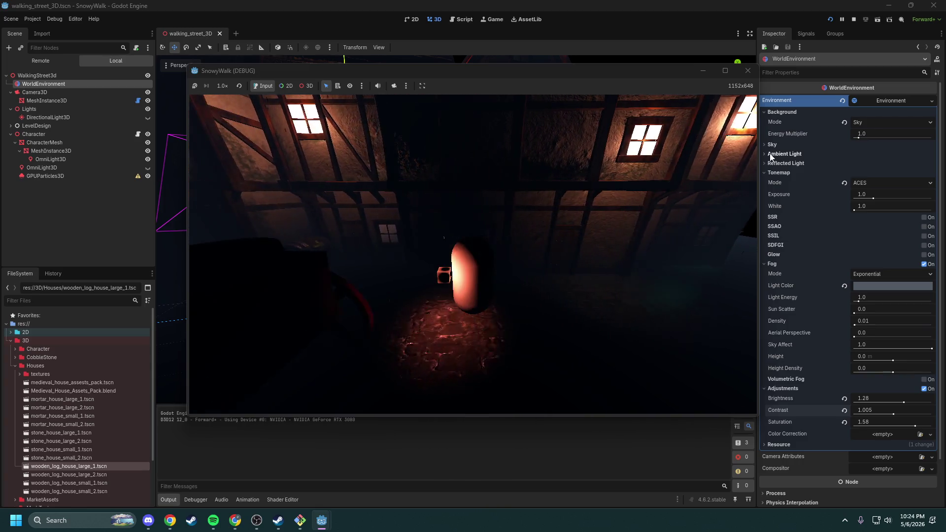
pyautogui.click(854, 18)
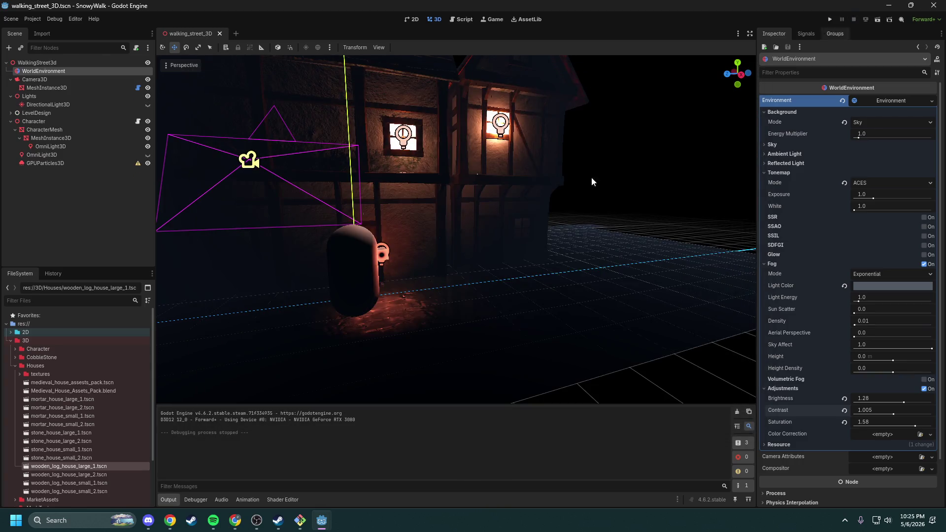
pyautogui.scroll(-10, 492, 229)
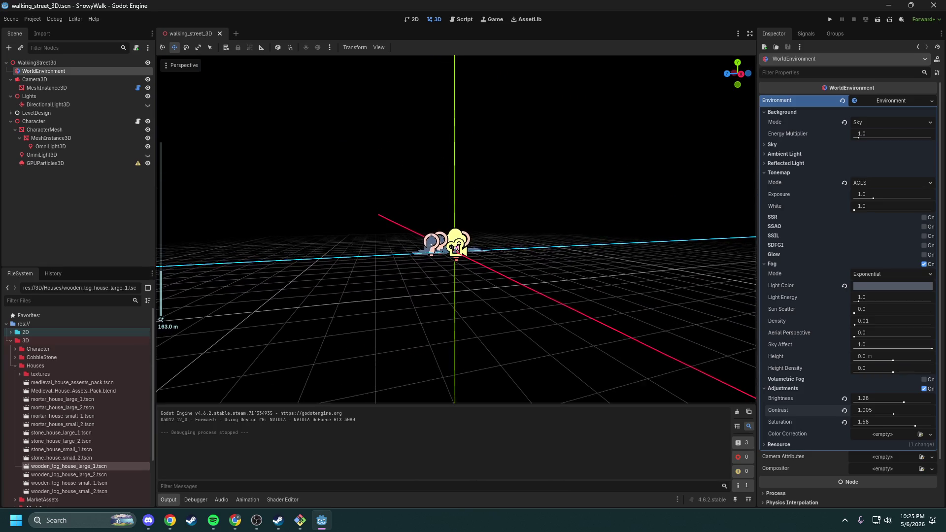
pyautogui.scroll(8, 487, 229)
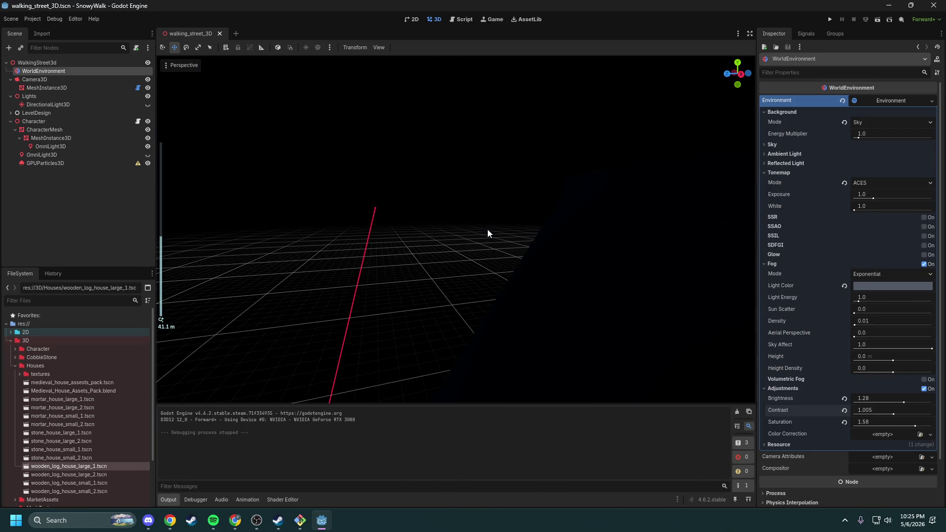
pyautogui.rightClick(487, 230)
pyautogui.press('w')
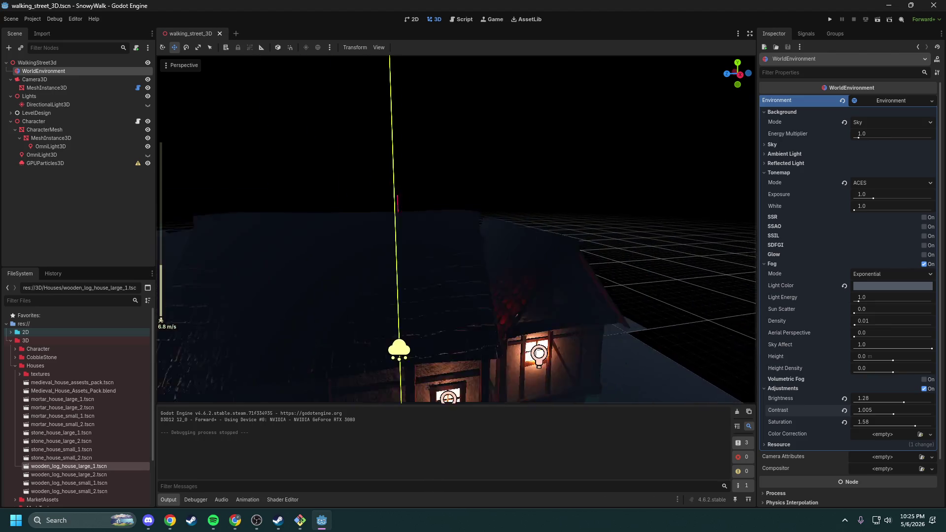
pyautogui.press('s')
pyautogui.scroll(2, 456, 229)
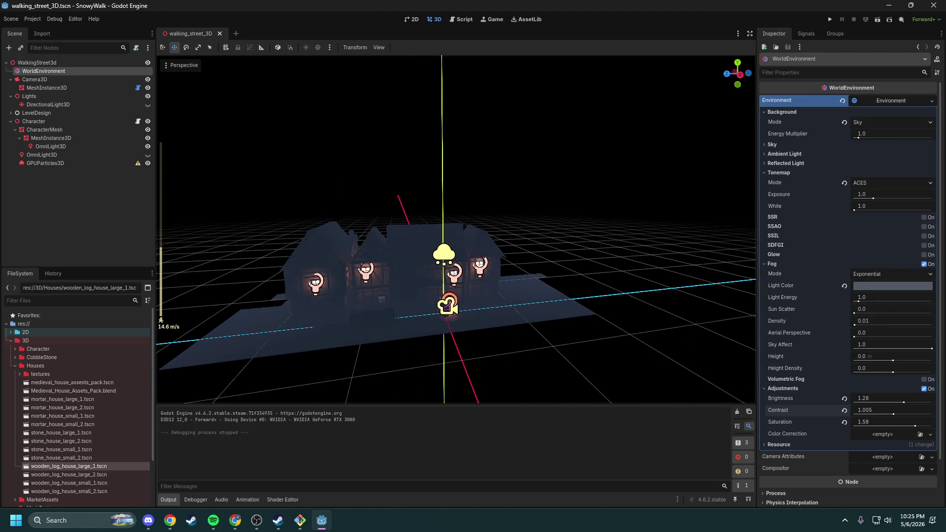
pyautogui.press('w')
pyautogui.scroll(3, 488, 233)
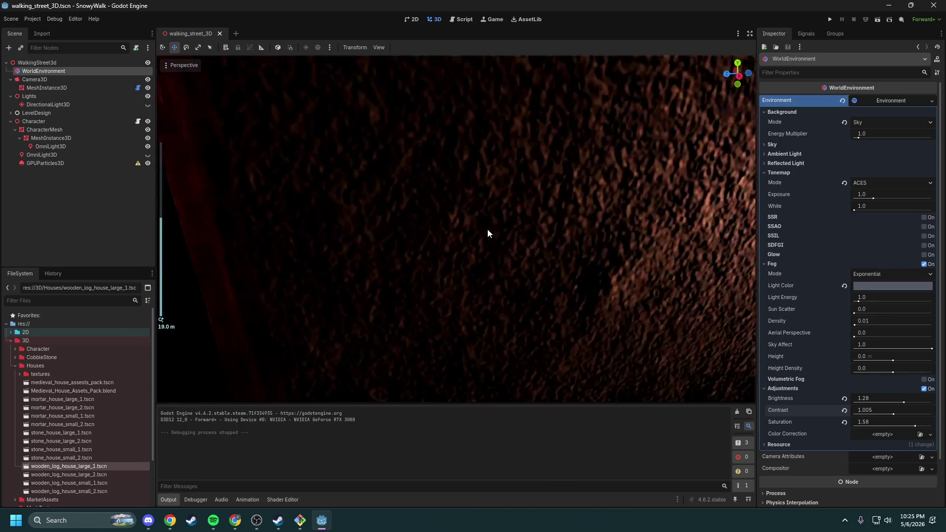
pyautogui.rightClick(488, 233)
pyautogui.press('s')
pyautogui.rightClick(487, 229)
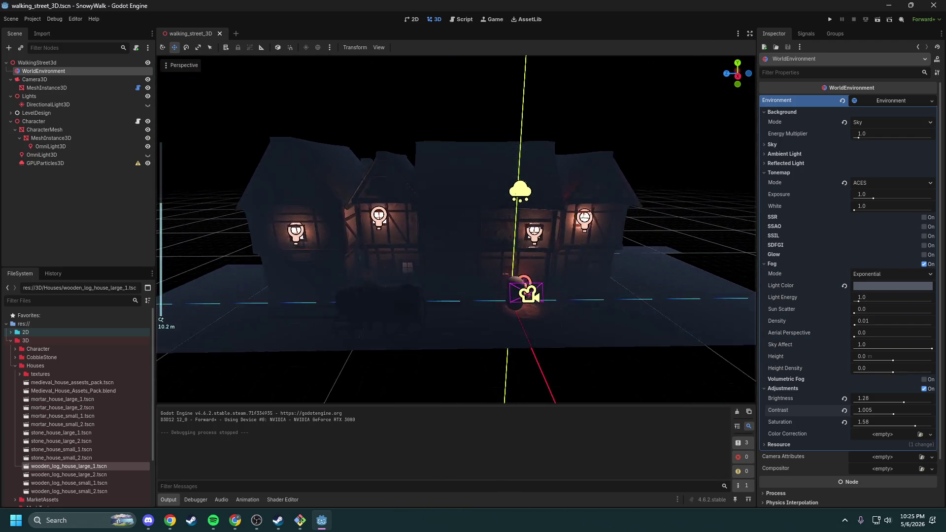
pyautogui.press('w')
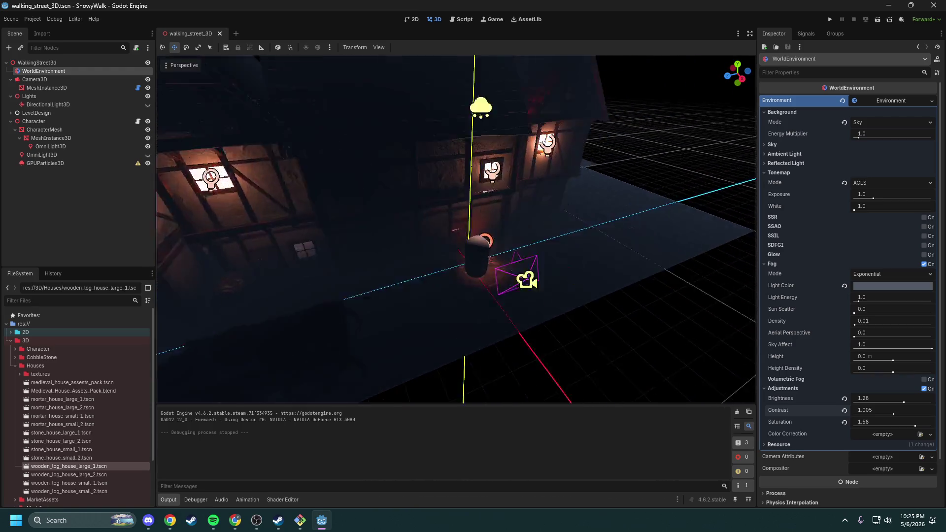
pyautogui.rightClick(477, 238)
pyautogui.press('s')
pyautogui.press('w')
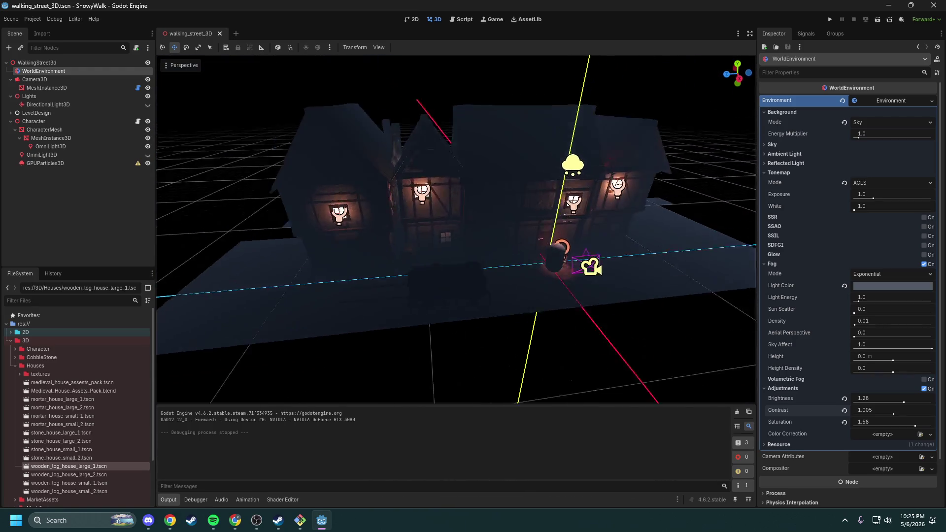
pyautogui.press('s')
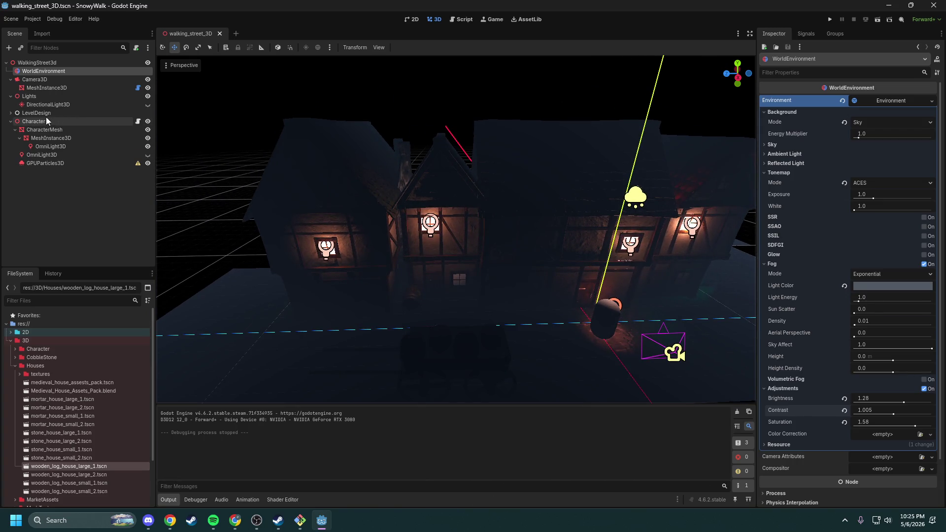
pyautogui.click(11, 113)
# Step: Look over the house nodes and make OmniLight3D a child of Mortar_House_Large_3
pyautogui.scroll(-1, 29, 181)
pyautogui.click(11, 216)
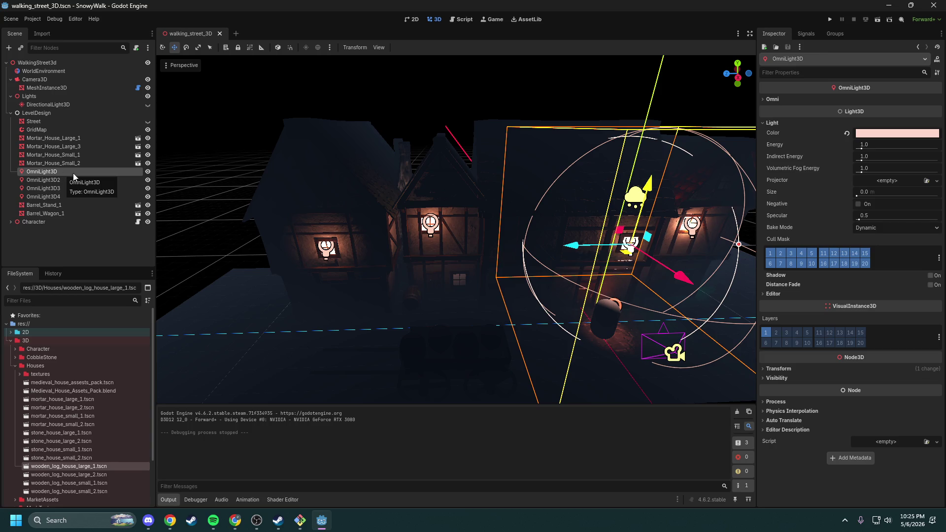
pyautogui.click(64, 164)
pyautogui.moveTo(239, 184); pyautogui.dragTo(471, 265)
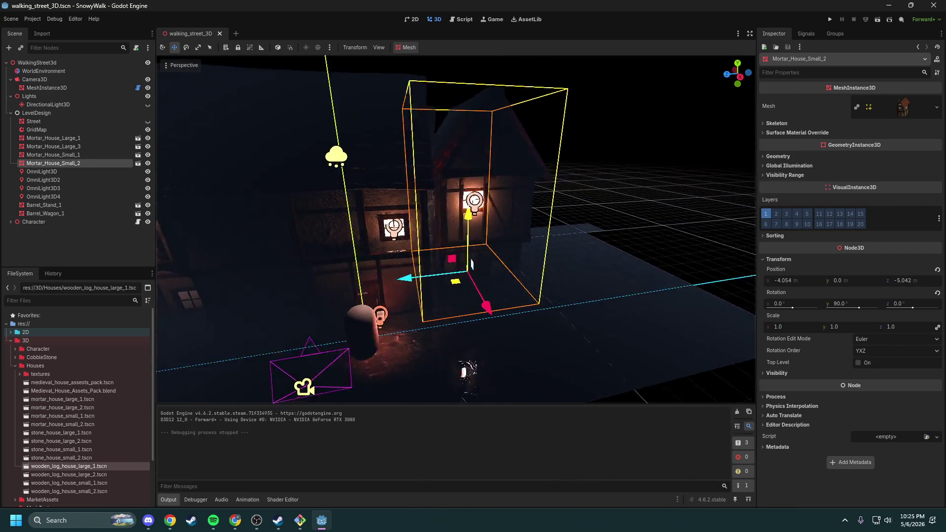
pyautogui.click(84, 153)
pyautogui.click(79, 147)
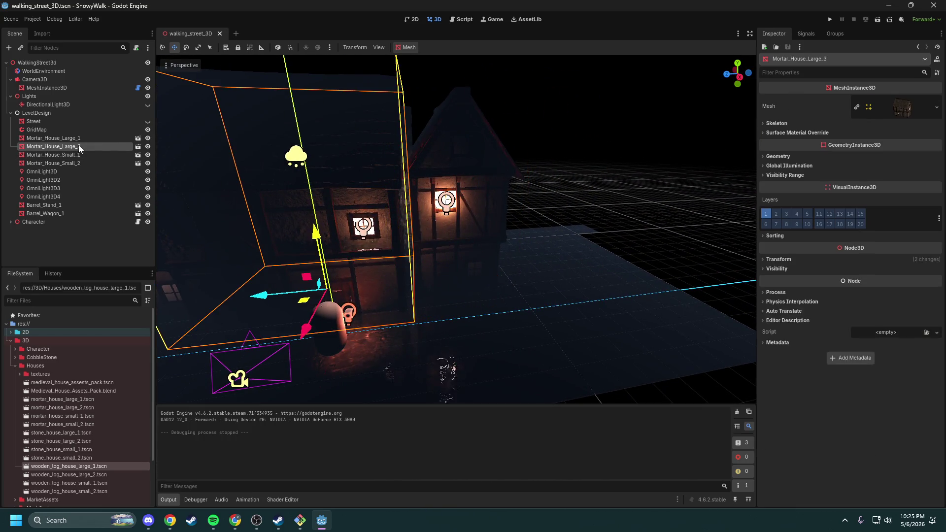
pyautogui.click(67, 172)
pyautogui.moveTo(66, 171); pyautogui.dragTo(73, 147)
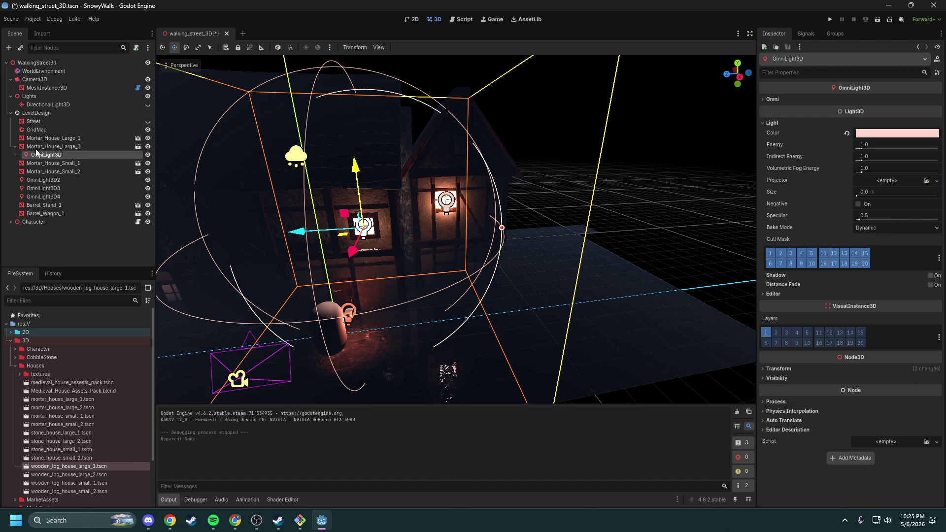
pyautogui.click(16, 147)
# Step: Parent OmniLight3D2 under Mortar_House_Small_2 and OmniLight3D3 under Mortar_House_Small_1
pyautogui.click(63, 171)
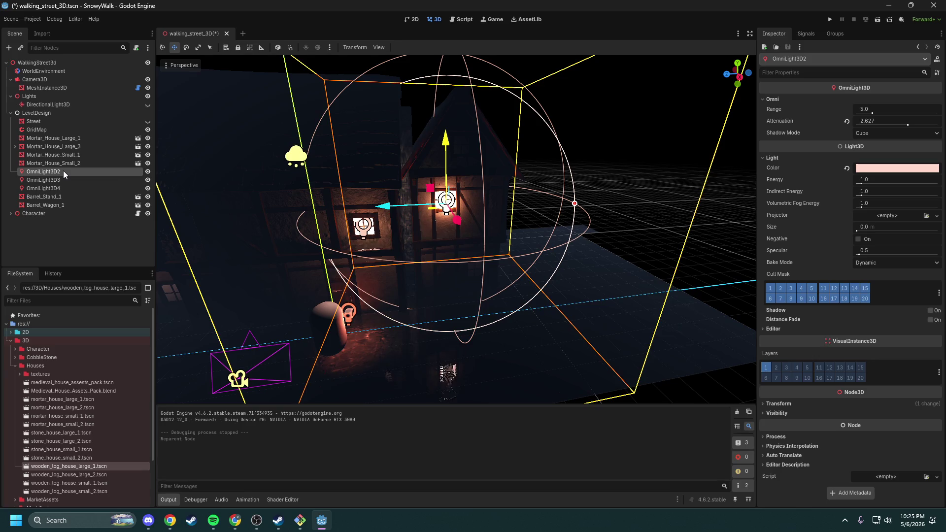
pyautogui.click(63, 165)
pyautogui.moveTo(64, 169); pyautogui.dragTo(59, 164)
pyautogui.click(16, 163)
pyautogui.click(41, 171)
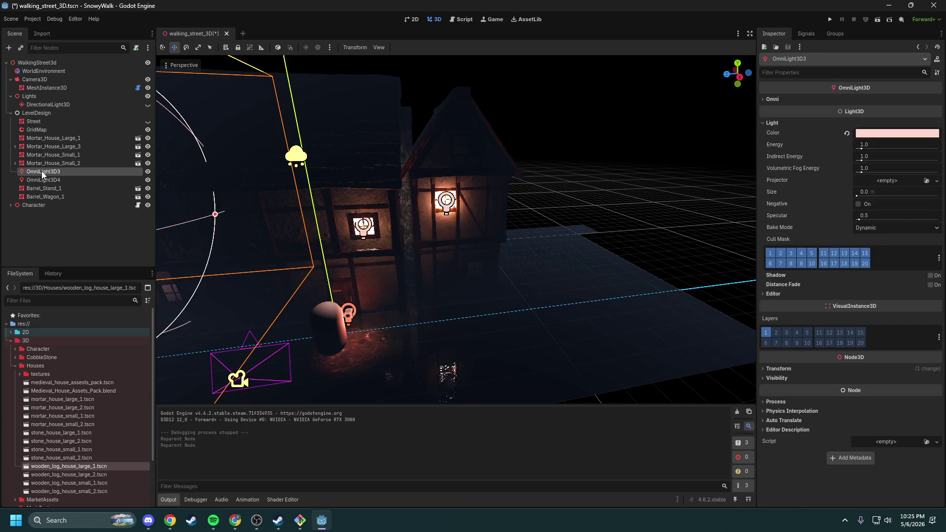
pyautogui.doubleClick(41, 171)
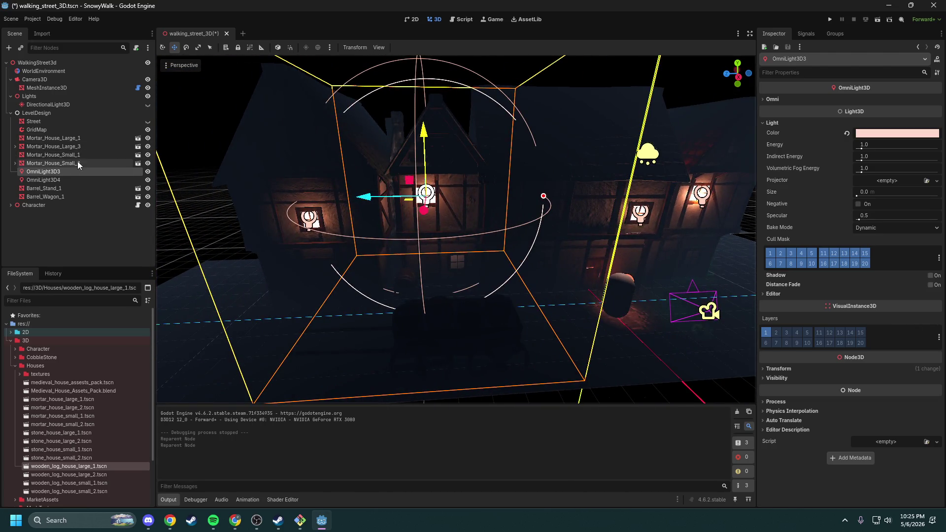
pyautogui.click(72, 156)
pyautogui.moveTo(67, 170); pyautogui.dragTo(49, 138)
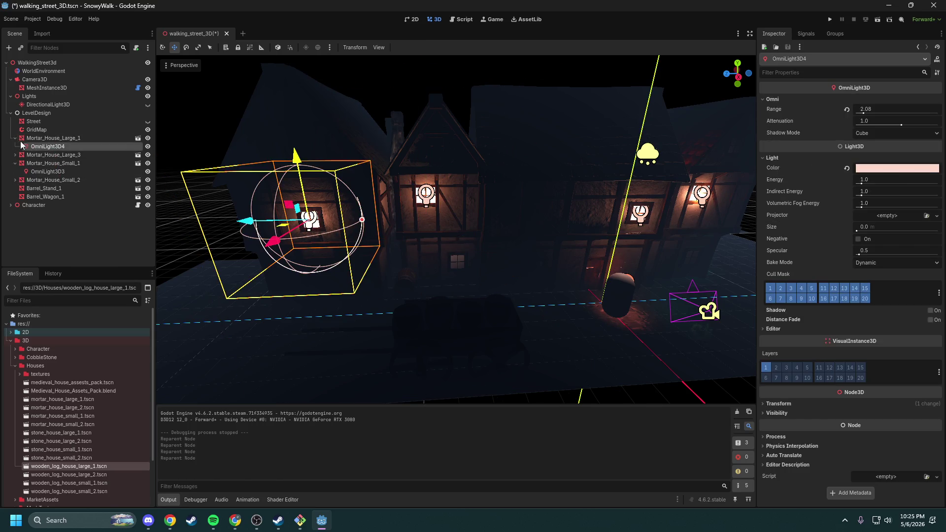
# Step: Copy the four lit houses, paste them under LevelDesign, and slide the copies along the street
pyautogui.click(46, 140)
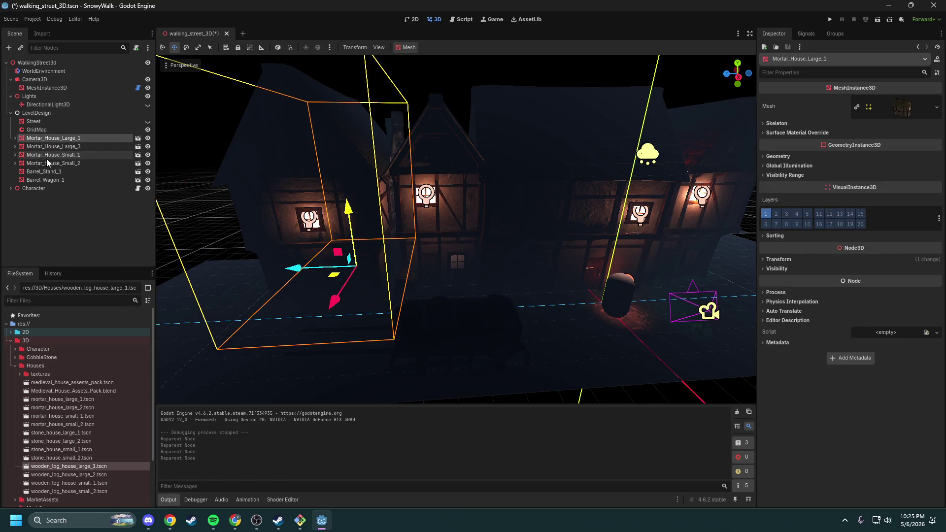
pyautogui.keyDown('shift'); pyautogui.click(47, 161); pyautogui.keyUp('shift')
pyautogui.hotkey('ctrl', 'c')
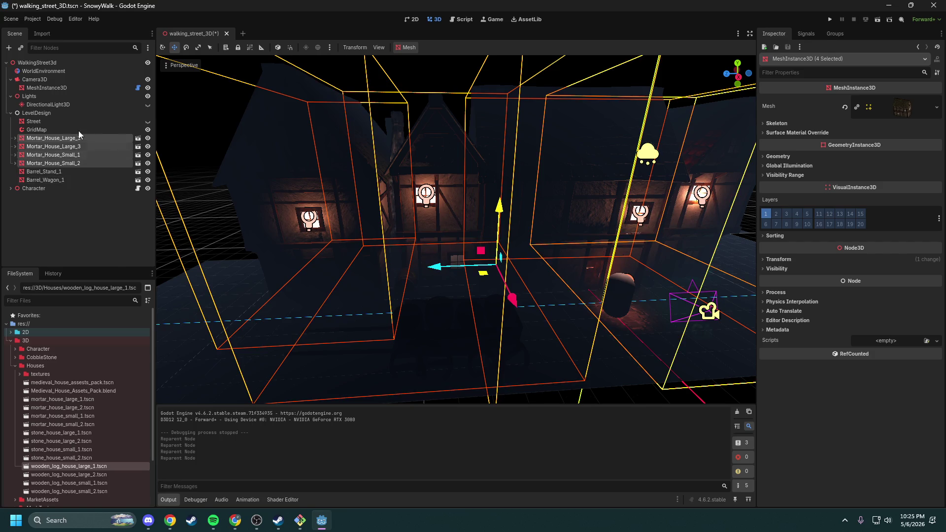
pyautogui.click(48, 114)
pyautogui.hotkey('ctrl', 'v')
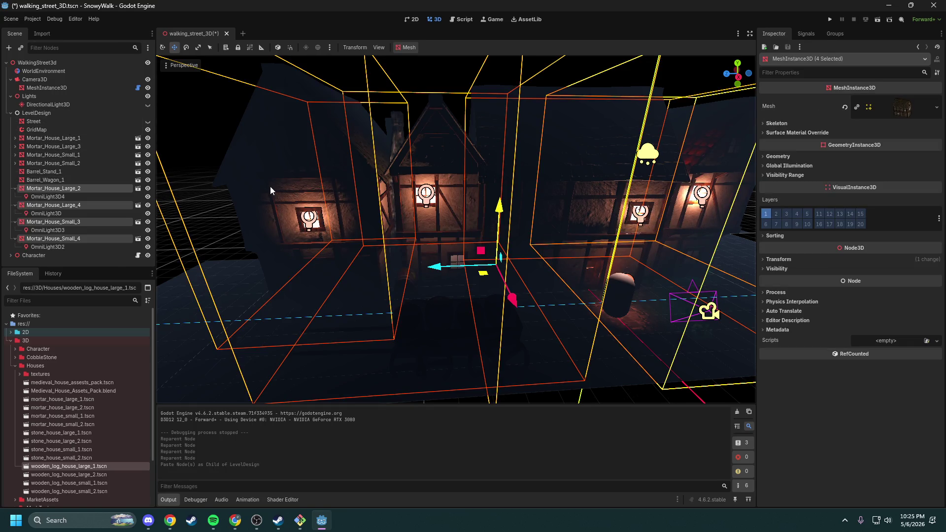
pyautogui.scroll(-5, 270, 190)
pyautogui.moveTo(413, 255)
pyautogui.mouseDown()
pyautogui.moveTo(215, 254)
pyautogui.moveTo(279, 243)
pyautogui.mouseUp()
# Step: Paste a second set of four houses under LevelDesign and move it to the street's other end
pyautogui.scroll(8, 353, 275)
pyautogui.scroll(-6, 279, 242)
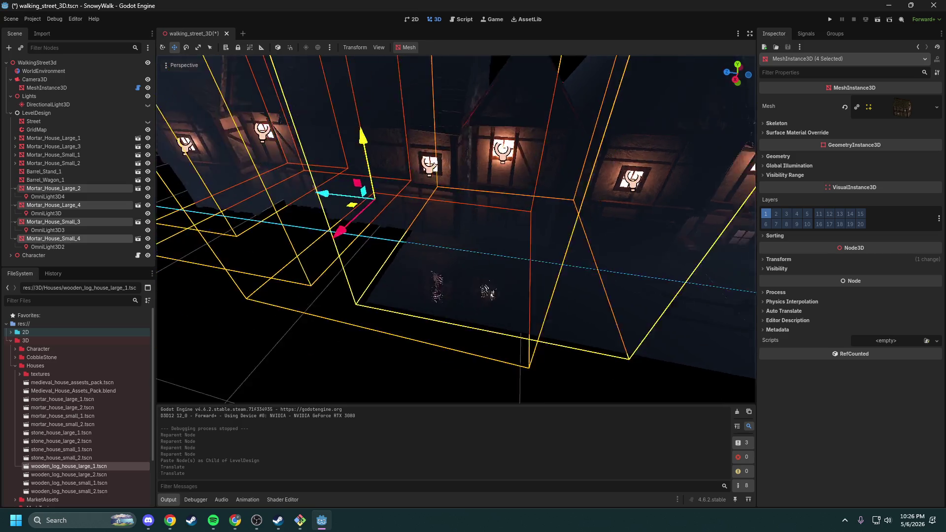
pyautogui.click(14, 188)
pyautogui.click(15, 197)
pyautogui.click(15, 205)
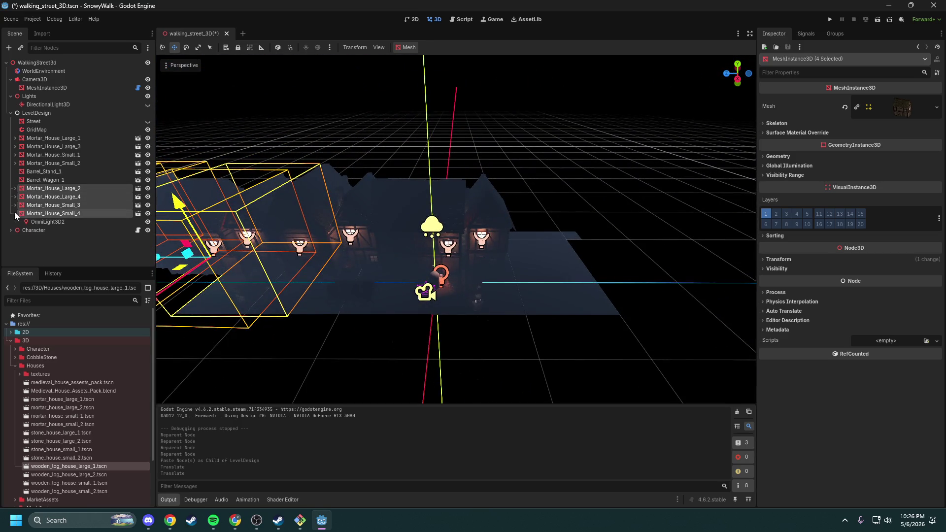
pyautogui.click(33, 114)
pyautogui.hotkey('ctrl', 'v')
pyautogui.moveTo(347, 261)
pyautogui.mouseDown()
pyautogui.moveTo(570, 261)
pyautogui.moveTo(536, 256)
pyautogui.mouseUp()
# Step: Select the street GridMap for cell painting, with the view looking along the houses
pyautogui.press('w')
pyautogui.moveTo(546, 293); pyautogui.dragTo(539, 289)
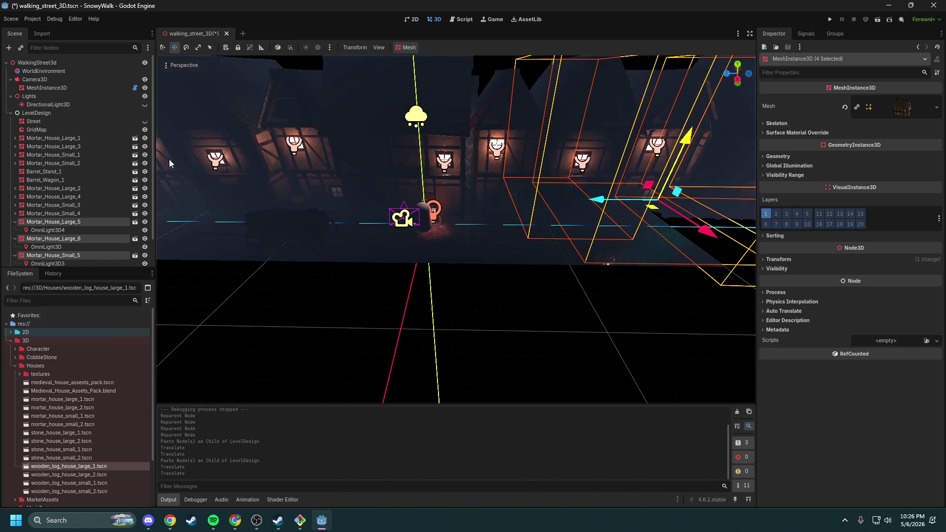
pyautogui.click(46, 127)
pyautogui.moveTo(247, 291)
pyautogui.mouseDown()
pyautogui.moveTo(306, 250)
pyautogui.moveTo(422, 270)
pyautogui.mouseUp()
pyautogui.press('d')
pyautogui.moveTo(466, 196)
pyautogui.mouseDown()
pyautogui.moveTo(491, 184)
pyautogui.moveTo(466, 196)
pyautogui.mouseUp()
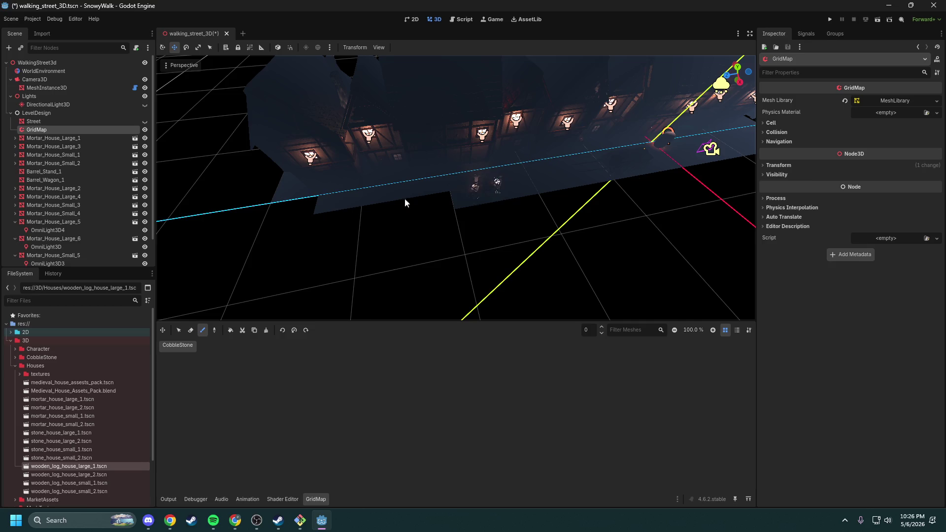
# Step: Paint a CobbleStone cell into the street gap, then leave painting by selecting LevelDesign
pyautogui.moveTo(389, 205); pyautogui.dragTo(430, 210)
pyautogui.moveTo(374, 198)
pyautogui.mouseDown()
pyautogui.moveTo(345, 187)
pyautogui.moveTo(335, 163)
pyautogui.moveTo(355, 207)
pyautogui.moveTo(375, 187)
pyautogui.moveTo(426, 204)
pyautogui.mouseUp()
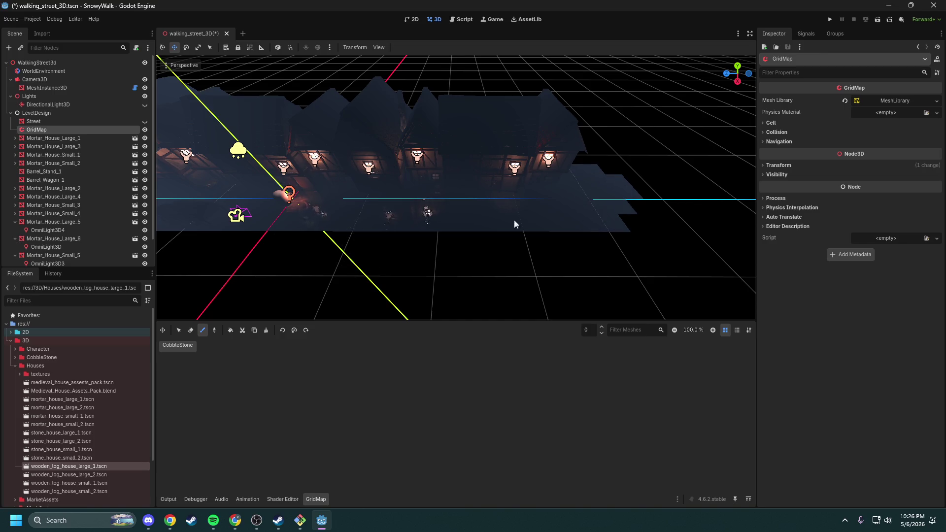
pyautogui.click(12, 114)
pyautogui.click(12, 113)
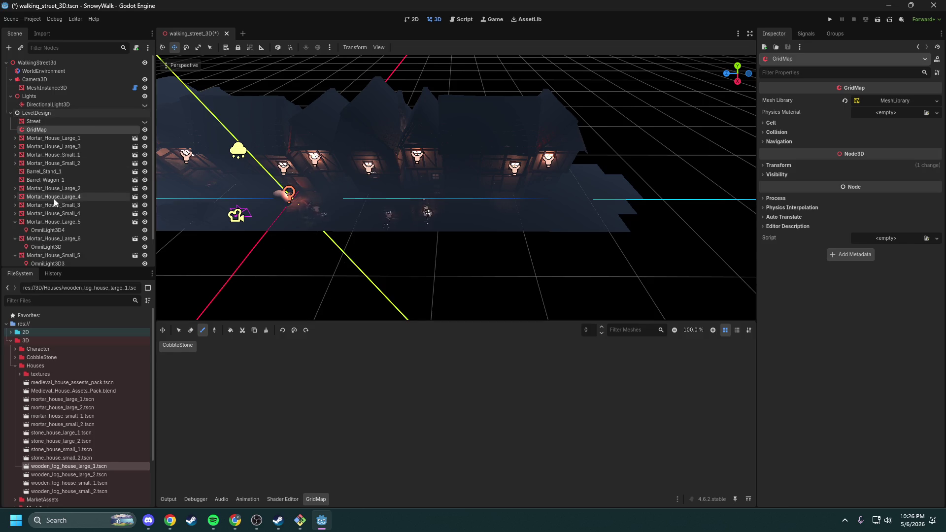
pyautogui.click(44, 114)
pyautogui.moveTo(403, 275)
pyautogui.mouseDown()
pyautogui.moveTo(375, 257)
pyautogui.moveTo(395, 276)
pyautogui.moveTo(384, 296)
pyautogui.mouseUp()
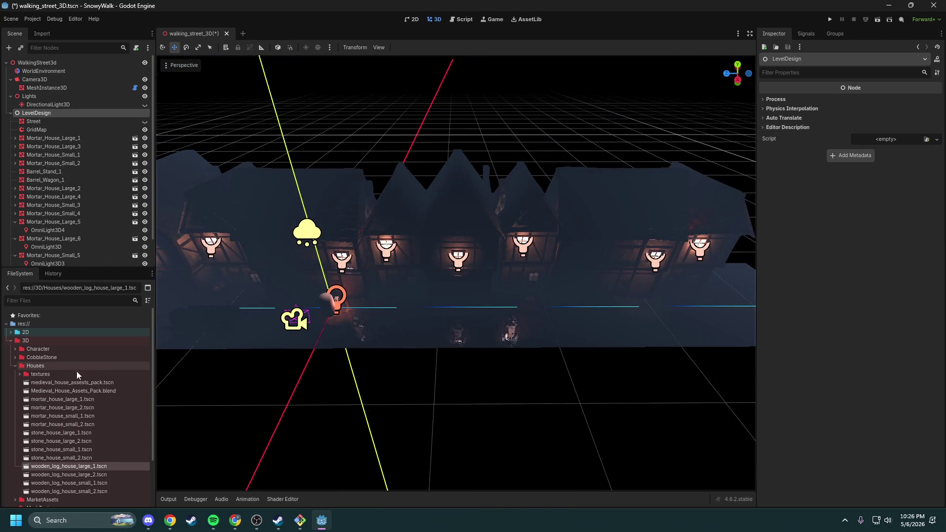
# Step: Add barrel_wagon_1.tscn from the MarketAssets folder into the scene
pyautogui.click(15, 365)
pyautogui.click(16, 374)
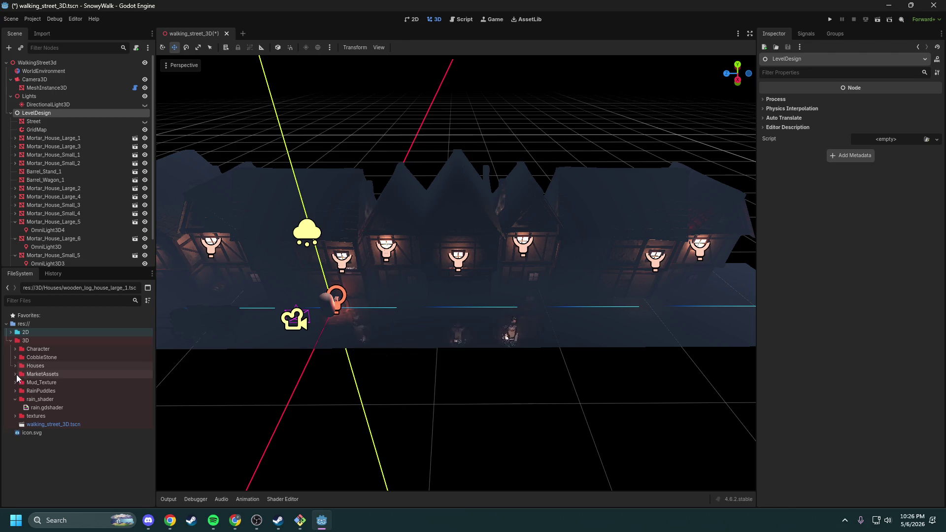
pyautogui.scroll(-2, 61, 393)
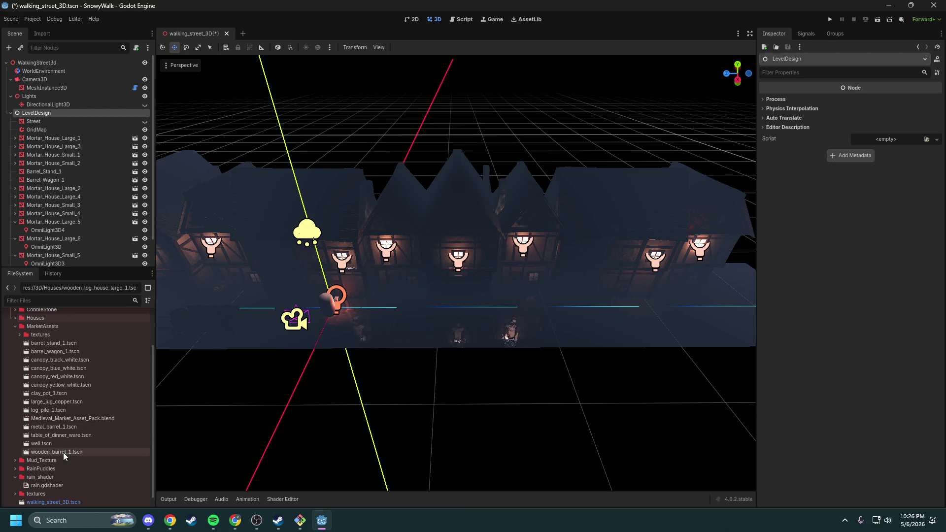
pyautogui.moveTo(63, 351)
pyautogui.mouseDown()
pyautogui.moveTo(392, 316)
pyautogui.moveTo(48, 117)
pyautogui.mouseUp()
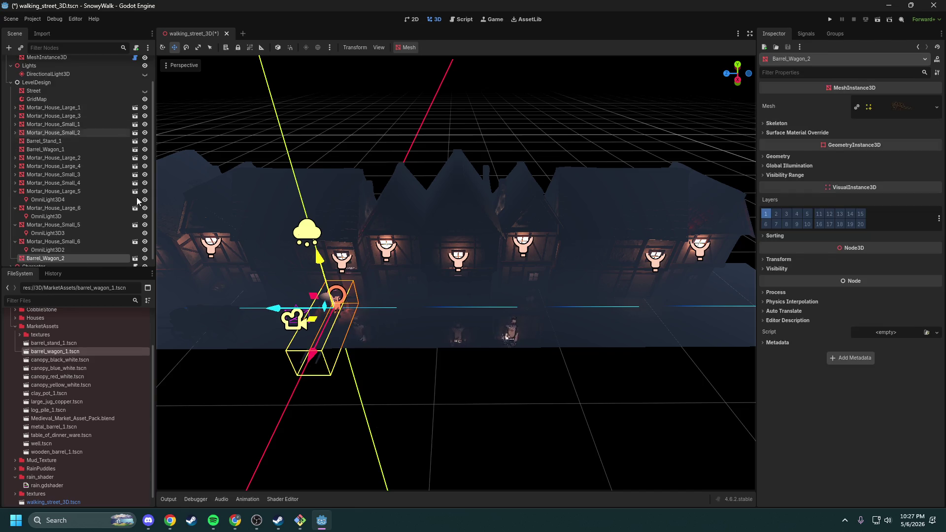
# Step: Move Barrel_Wagon_2 along the cobblestone street and adjust its height beside the houses
pyautogui.moveTo(315, 320)
pyautogui.mouseDown()
pyautogui.moveTo(546, 318)
pyautogui.moveTo(739, 296)
pyautogui.mouseUp()
pyautogui.scroll(5, 456, 272)
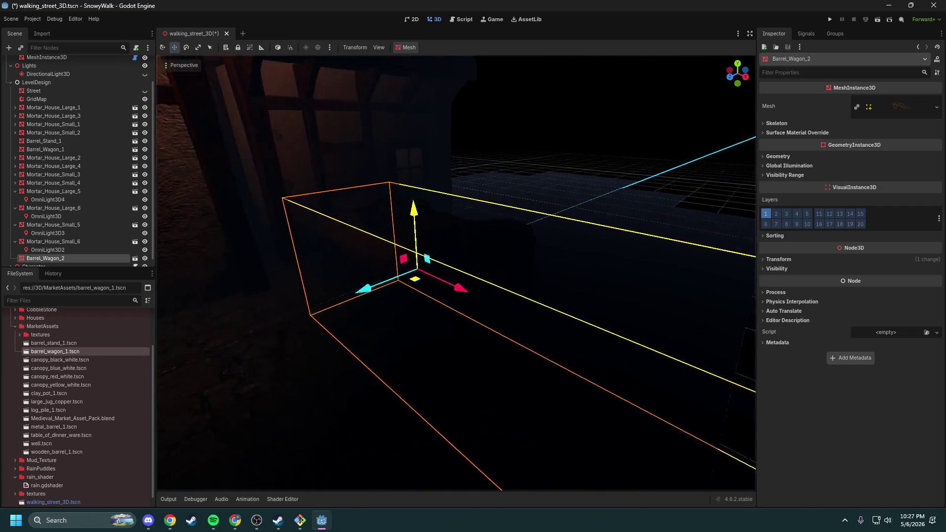
pyautogui.moveTo(397, 281)
pyautogui.mouseDown()
pyautogui.moveTo(451, 274)
pyautogui.moveTo(453, 283)
pyautogui.mouseUp()
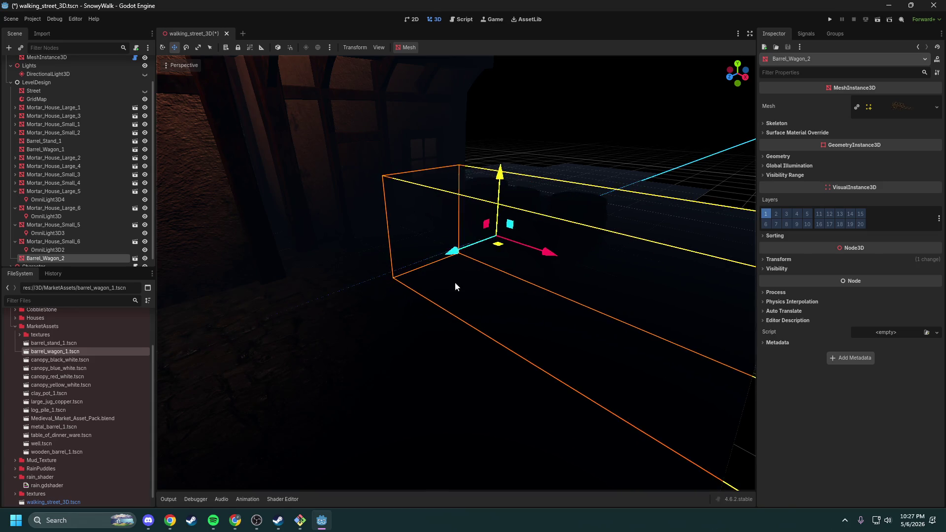
pyautogui.scroll(5, 453, 283)
pyautogui.scroll(-5, 454, 284)
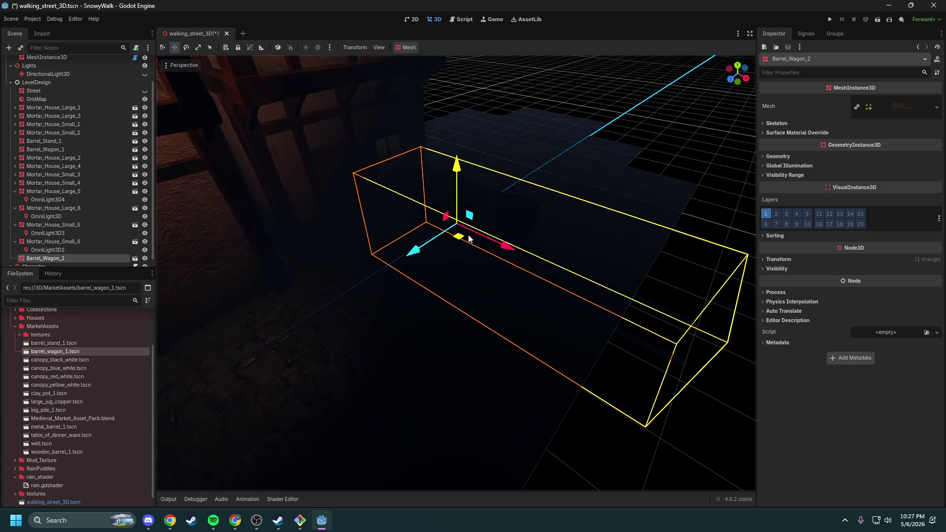
pyautogui.moveTo(459, 237)
pyautogui.mouseDown()
pyautogui.moveTo(450, 246)
pyautogui.moveTo(490, 228)
pyautogui.moveTo(483, 256)
pyautogui.mouseUp()
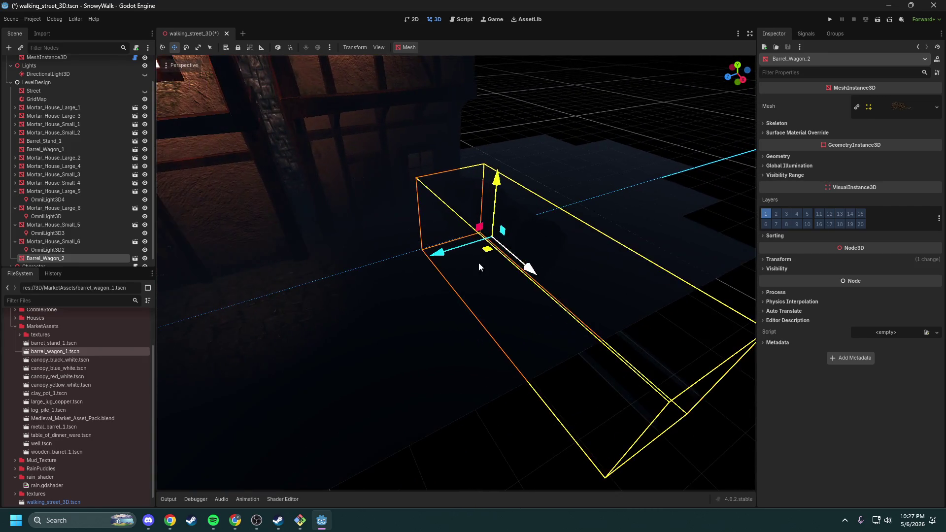
pyautogui.moveTo(488, 253)
pyautogui.mouseDown()
pyautogui.moveTo(350, 320)
pyautogui.moveTo(406, 331)
pyautogui.mouseUp()
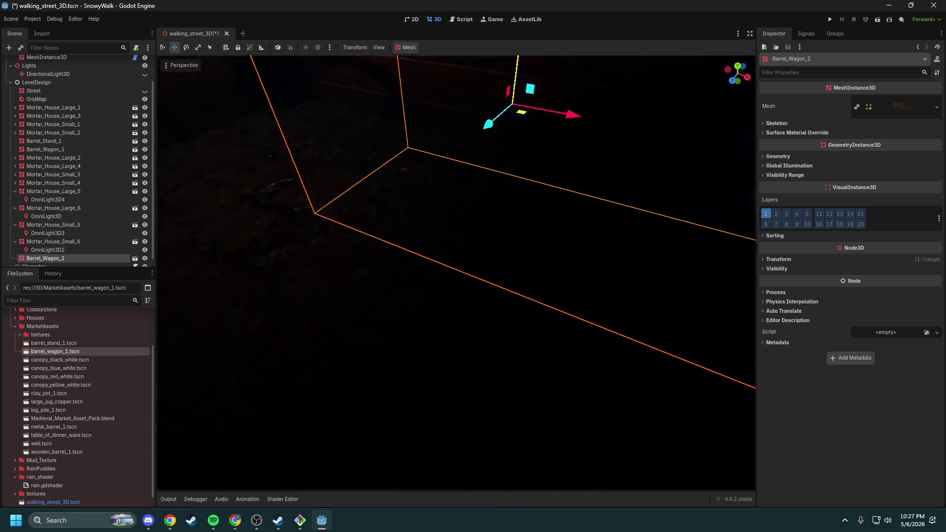
pyautogui.moveTo(431, 244); pyautogui.dragTo(429, 181)
pyautogui.moveTo(463, 239); pyautogui.dragTo(510, 250)
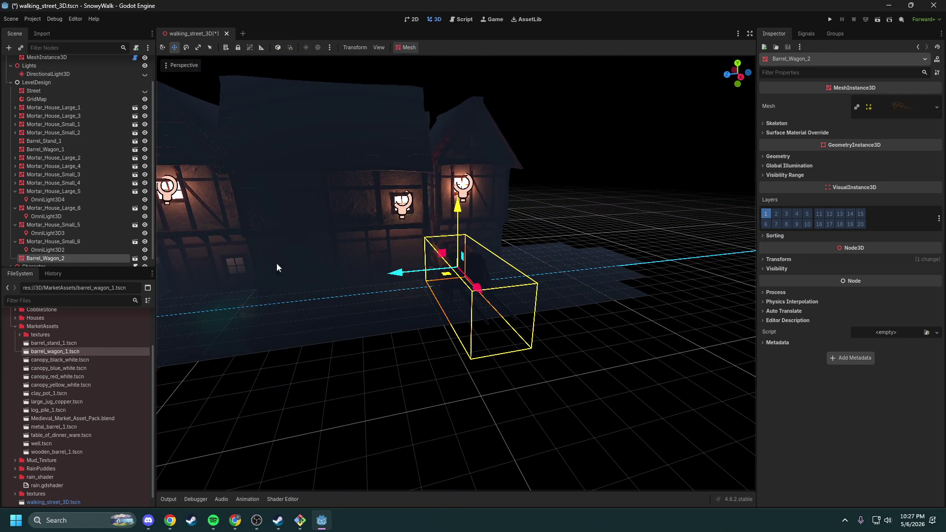
# Step: Undo an accidental paste of extra houses under LevelDesign
pyautogui.click(36, 82)
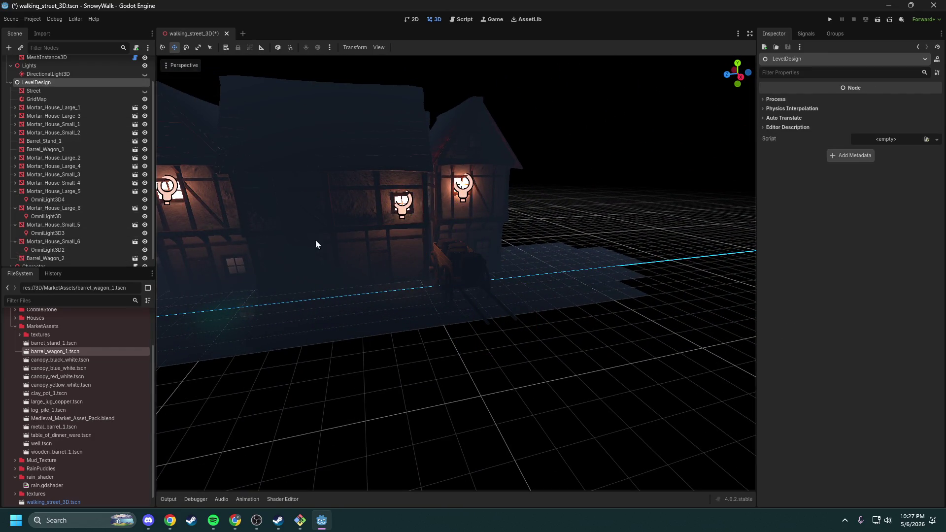
pyautogui.hotkey('ctrl', 'v')
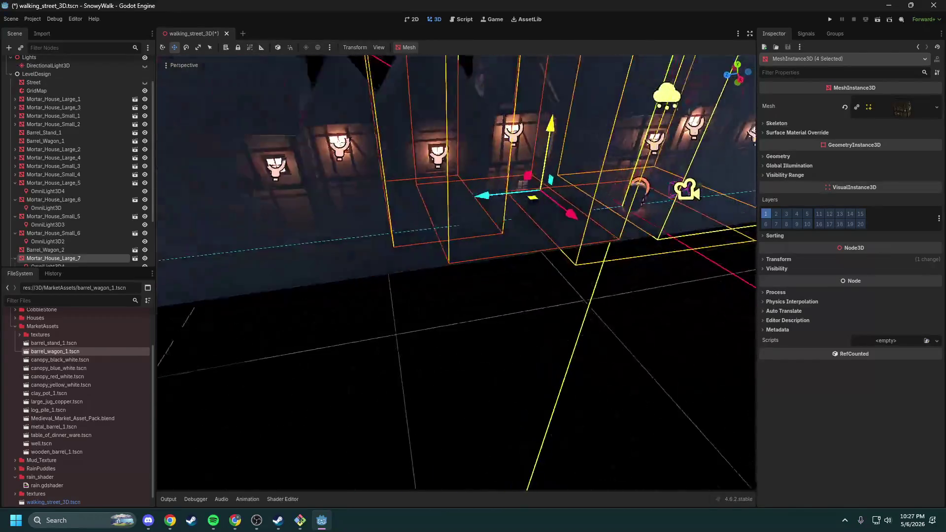
pyautogui.moveTo(443, 206); pyautogui.dragTo(343, 229)
pyautogui.press('Escape')
pyautogui.hotkey('ctrl', 'z')
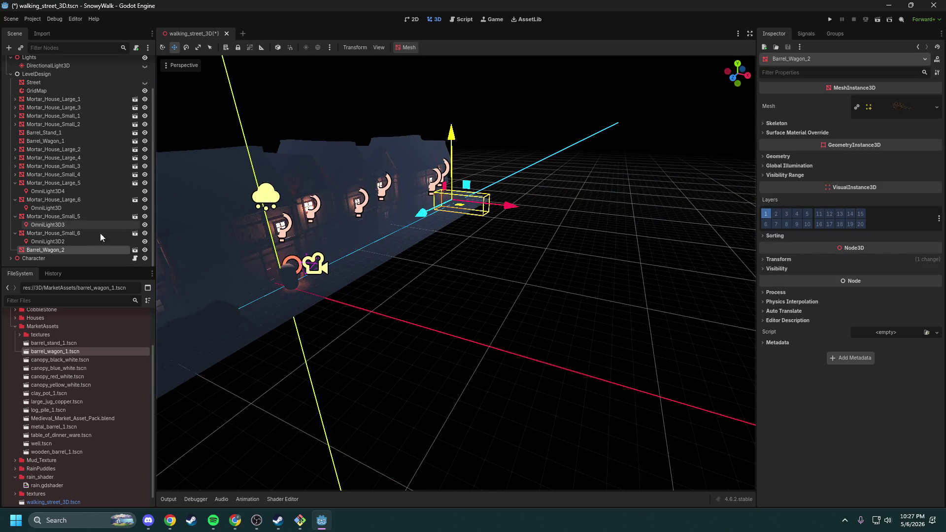
# Step: Copy the barrel wagon, paste it as Barrel_Wagon_3, and slide it along the street
pyautogui.rightClick(63, 253)
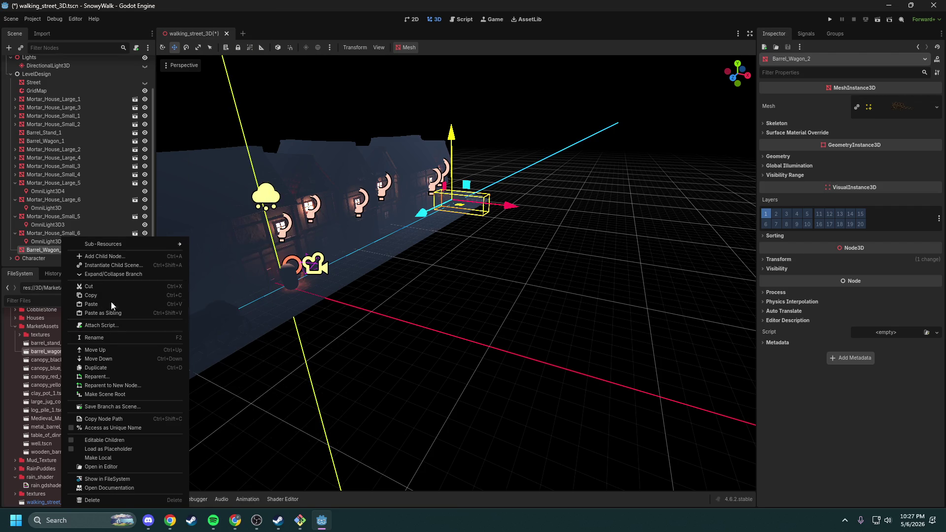
pyautogui.click(95, 297)
pyautogui.hotkey('ctrl', 'v')
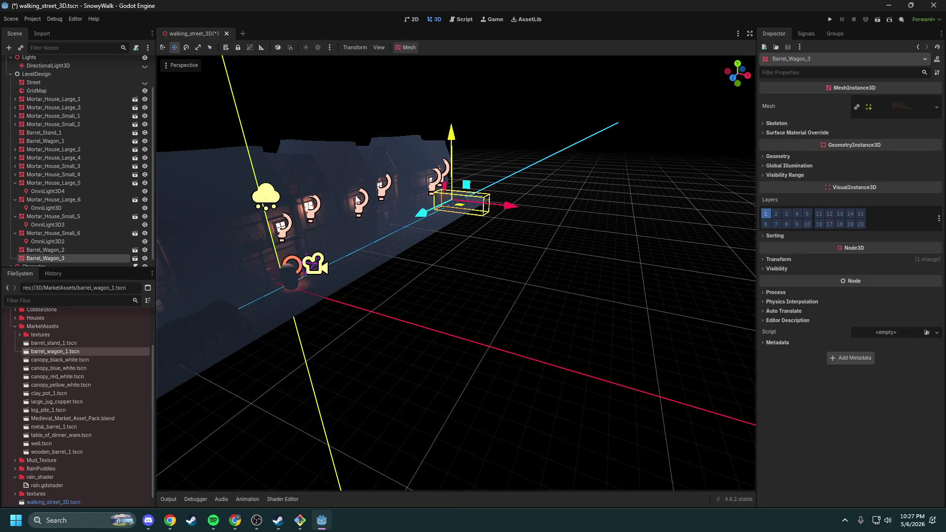
pyautogui.moveTo(427, 212); pyautogui.dragTo(349, 311)
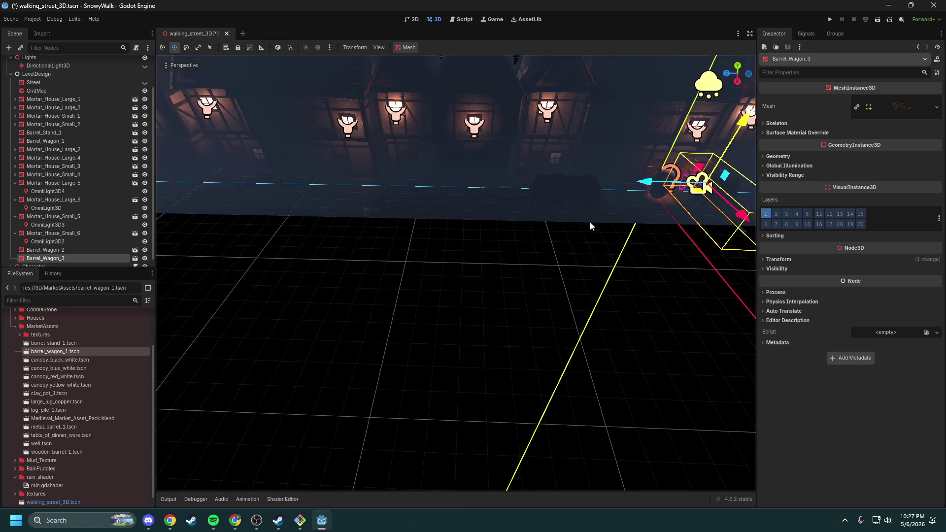
pyautogui.moveTo(646, 184); pyautogui.dragTo(317, 180)
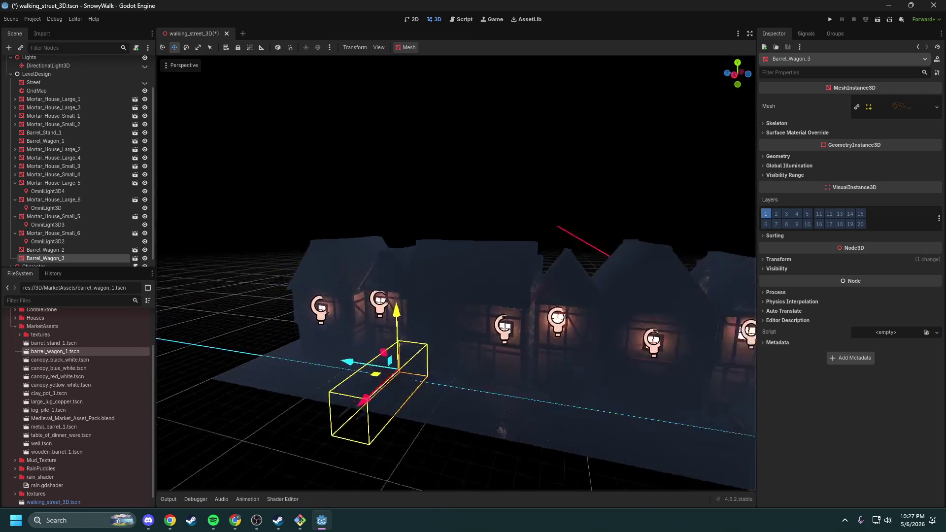
pyautogui.moveTo(417, 239); pyautogui.dragTo(254, 248)
# Step: Fine-tune Barrel_Wagon_3's position along the street, checking it from several angles
pyautogui.rightClick(406, 302)
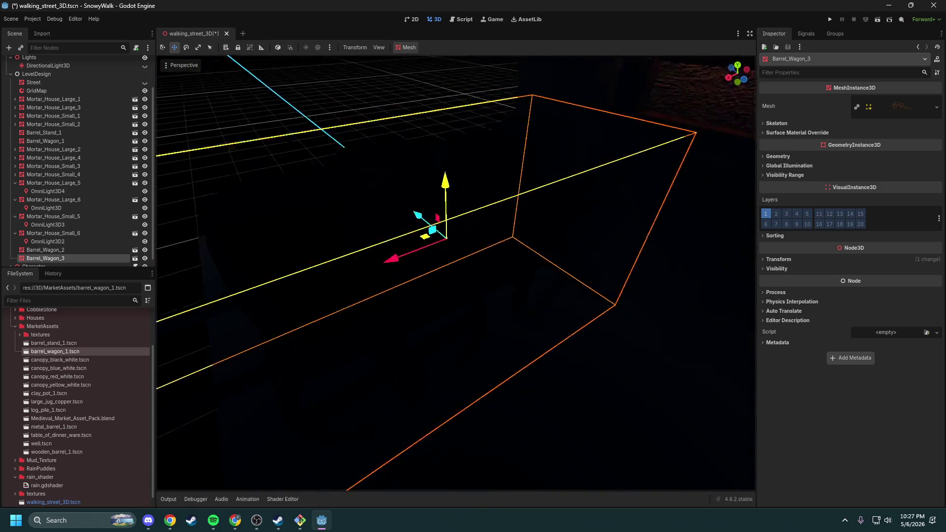
pyautogui.rightClick(393, 296)
pyautogui.moveTo(324, 263); pyautogui.dragTo(543, 268)
pyautogui.rightClick(543, 268)
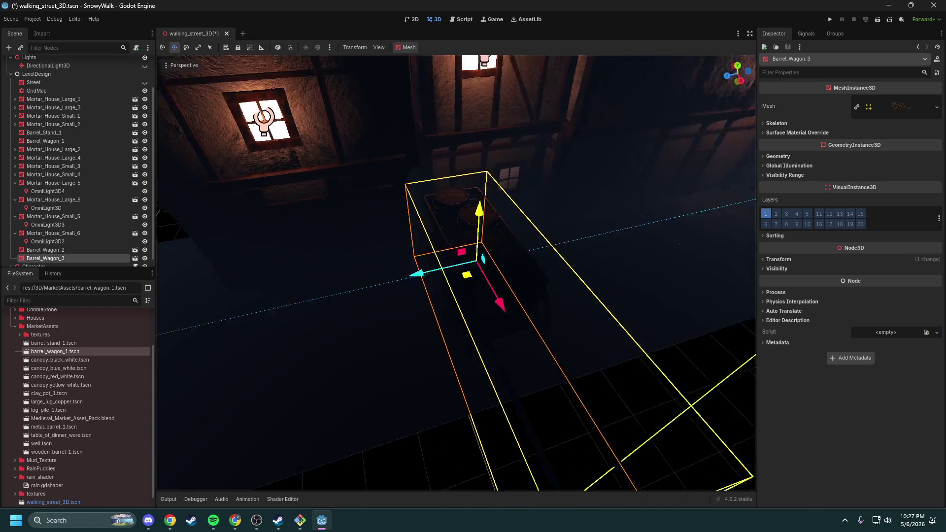
pyautogui.rightClick(543, 268)
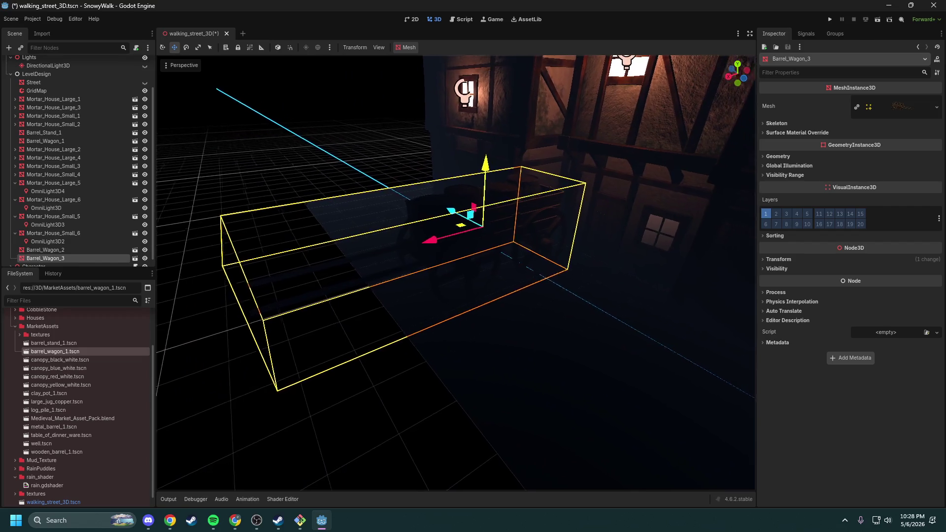
pyautogui.rightClick(543, 269)
pyautogui.moveTo(417, 238)
pyautogui.mouseDown()
pyautogui.moveTo(445, 229)
pyautogui.moveTo(417, 235)
pyautogui.moveTo(445, 232)
pyautogui.moveTo(403, 251)
pyautogui.mouseUp()
pyautogui.rightClick(403, 251)
pyautogui.rightClick(404, 251)
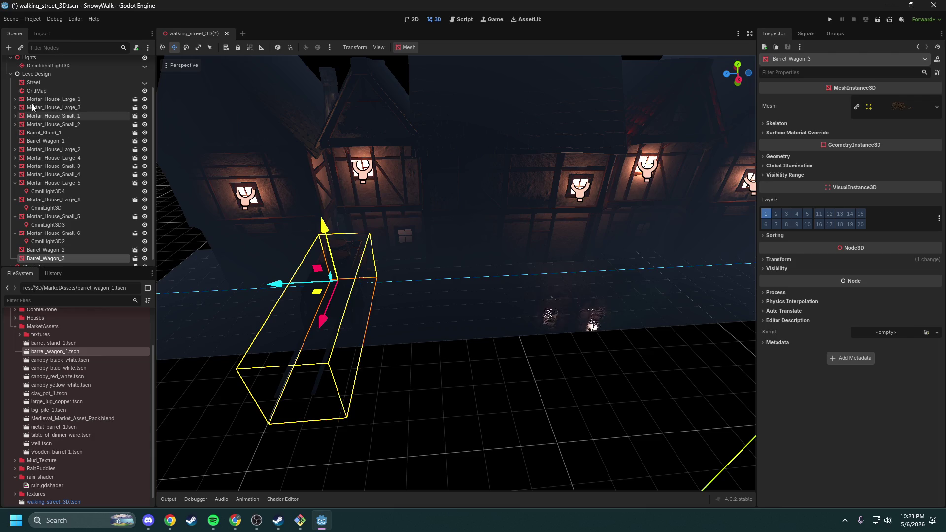
# Step: Fold the copied houses' children and select Barrel_Wagon_2
pyautogui.click(15, 233)
pyautogui.click(15, 217)
pyautogui.click(14, 201)
pyautogui.click(15, 200)
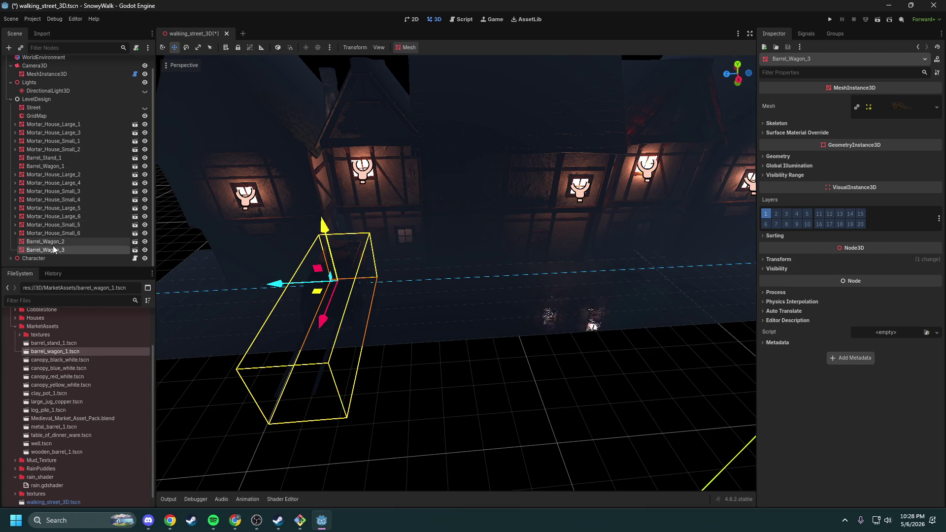
pyautogui.click(45, 241)
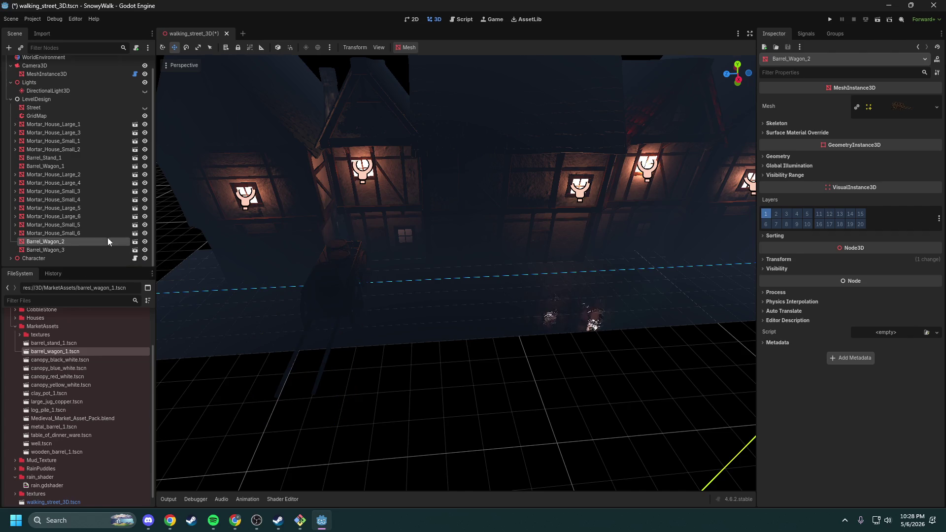
# Step: Add a CollisionShape3D child node to Barrel_Wagon_2
pyautogui.rightClick(41, 241)
pyautogui.click(76, 255)
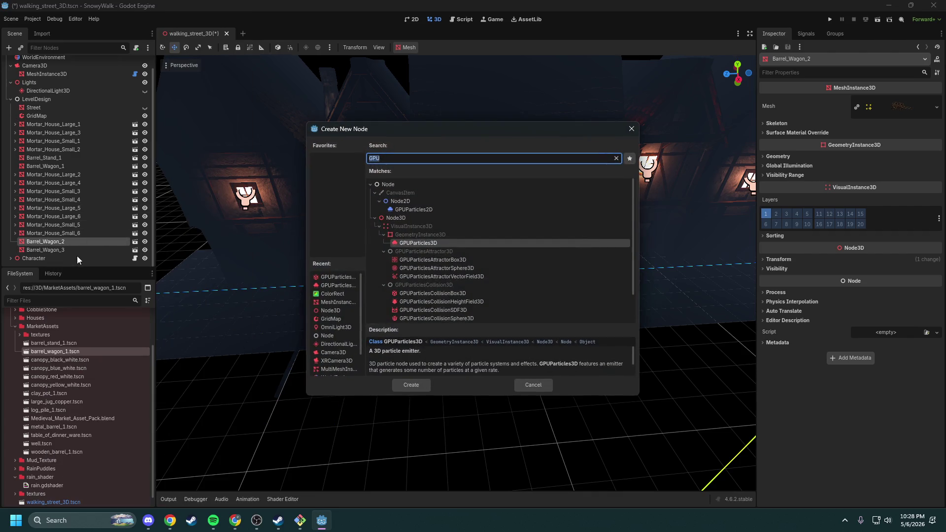
pyautogui.write('collsion')
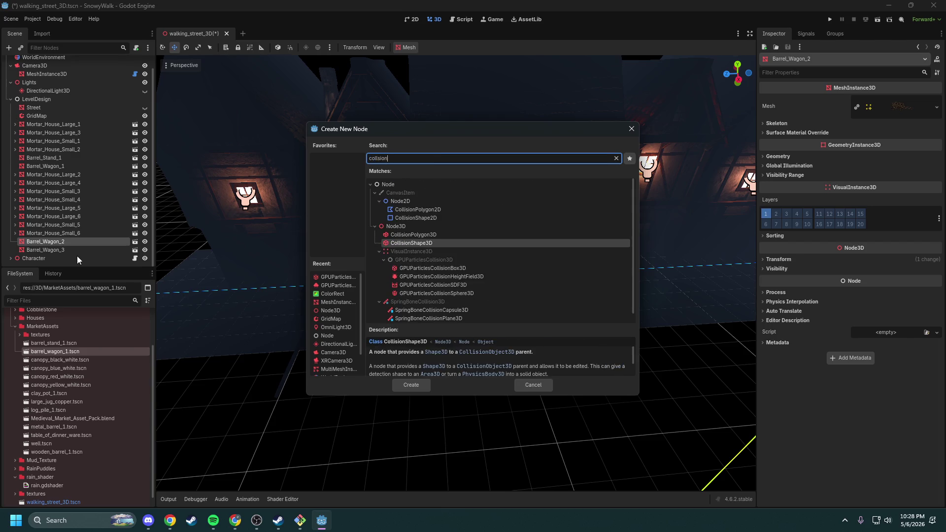
pyautogui.press('Up')
pyautogui.press('Down')
pyautogui.press('Return')
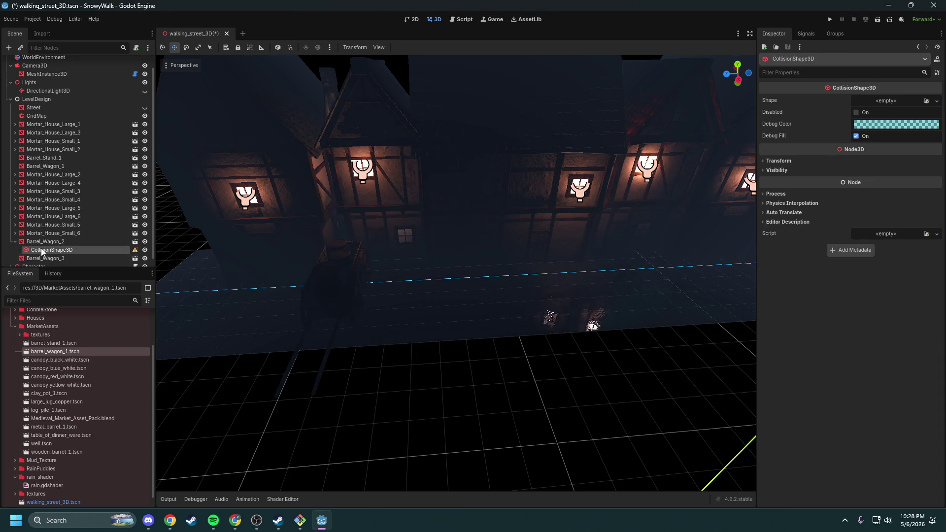
pyautogui.moveTo(134, 253)
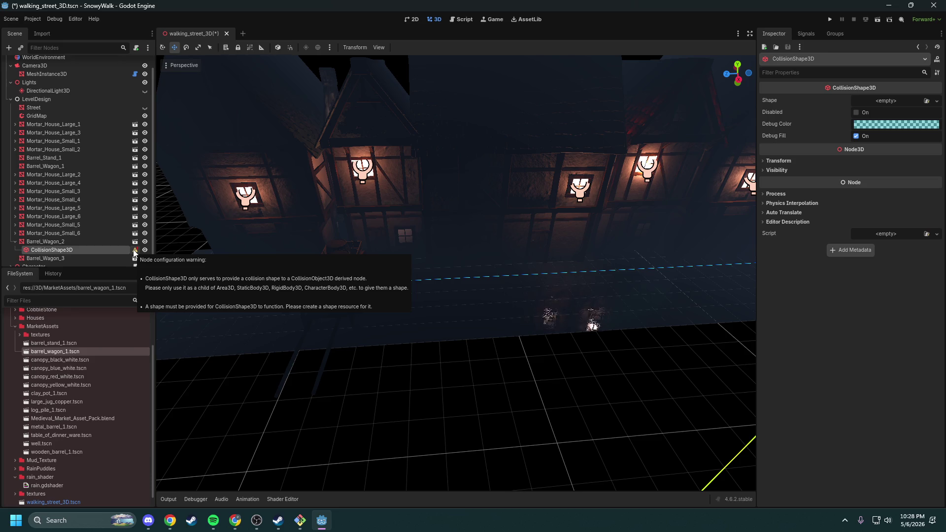
# Step: Add an Area3D to Barrel_Wagon_2 and nest the CollisionShape3D inside it
pyautogui.rightClick(60, 241)
pyautogui.click(92, 256)
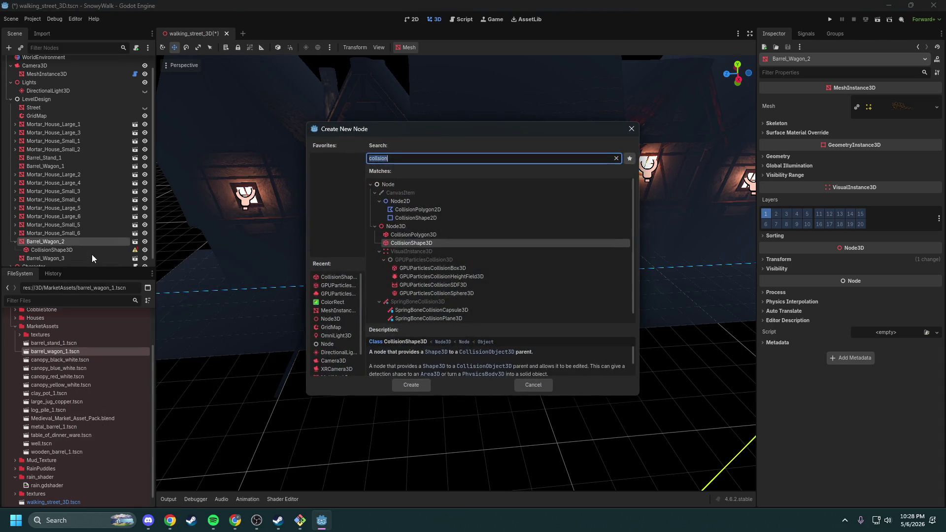
pyautogui.write('area')
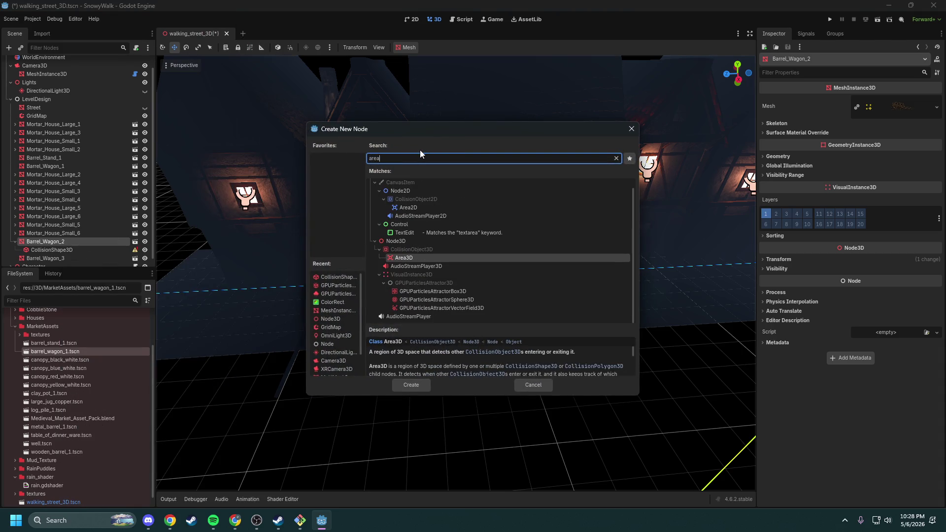
pyautogui.press('Return')
pyautogui.moveTo(53, 253); pyautogui.dragTo(61, 202)
pyautogui.click(54, 193)
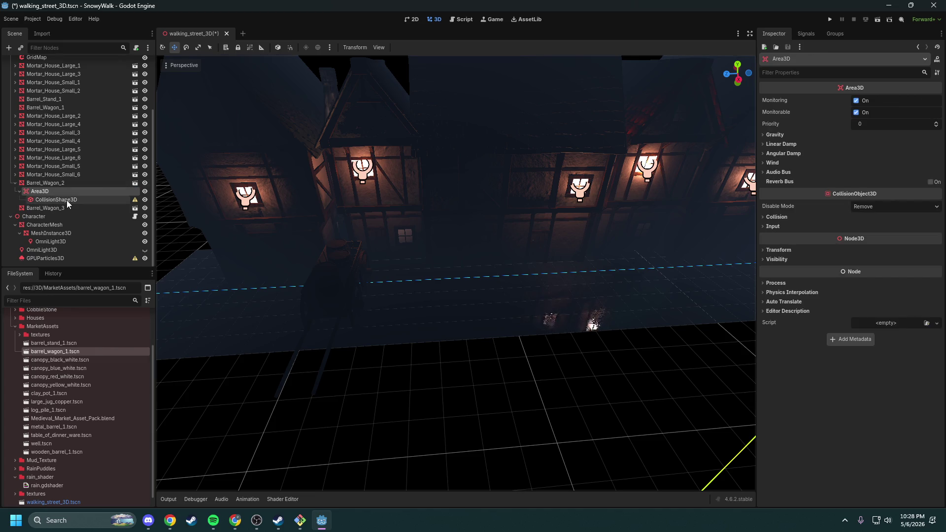
pyautogui.click(67, 202)
pyautogui.click(883, 102)
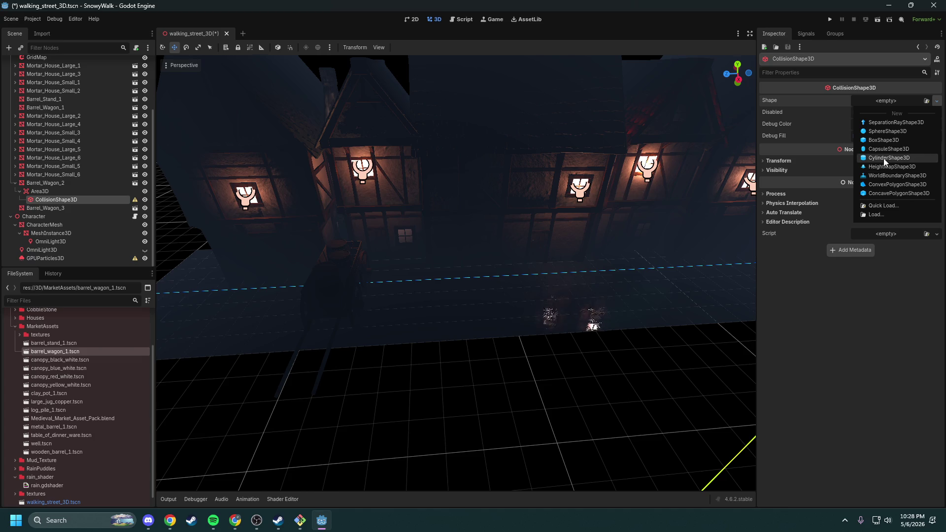
# Step: Assign a New BoxShape3D to the wagon's CollisionShape3D and frame it in the viewport
pyautogui.click(884, 141)
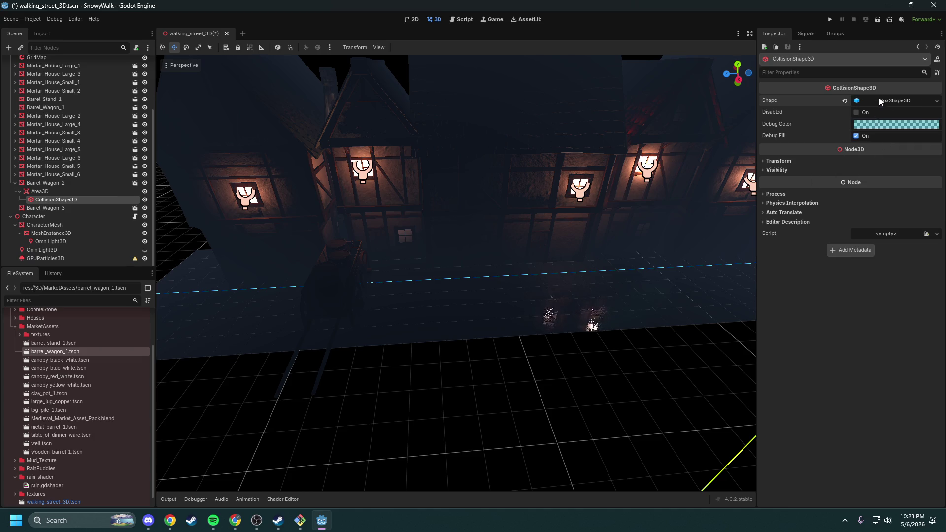
pyautogui.click(895, 101)
pyautogui.press('f')
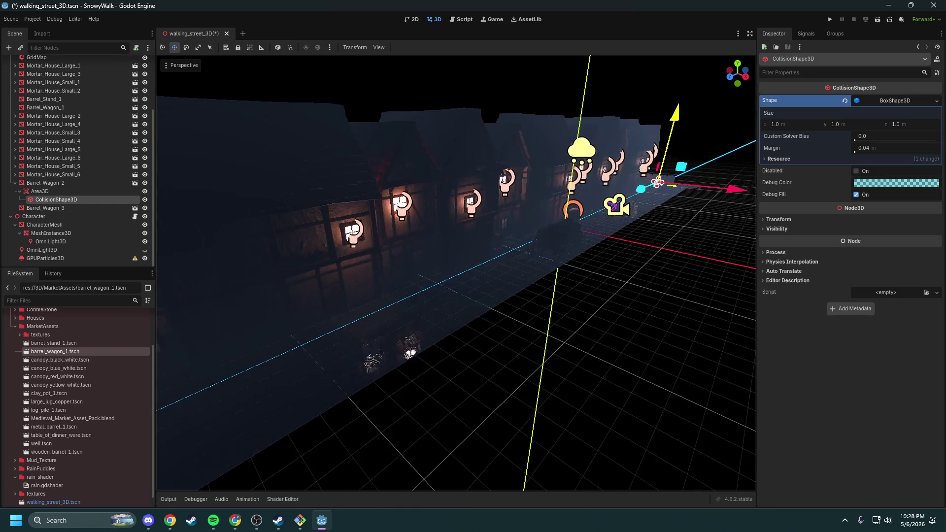
pyautogui.click(57, 184)
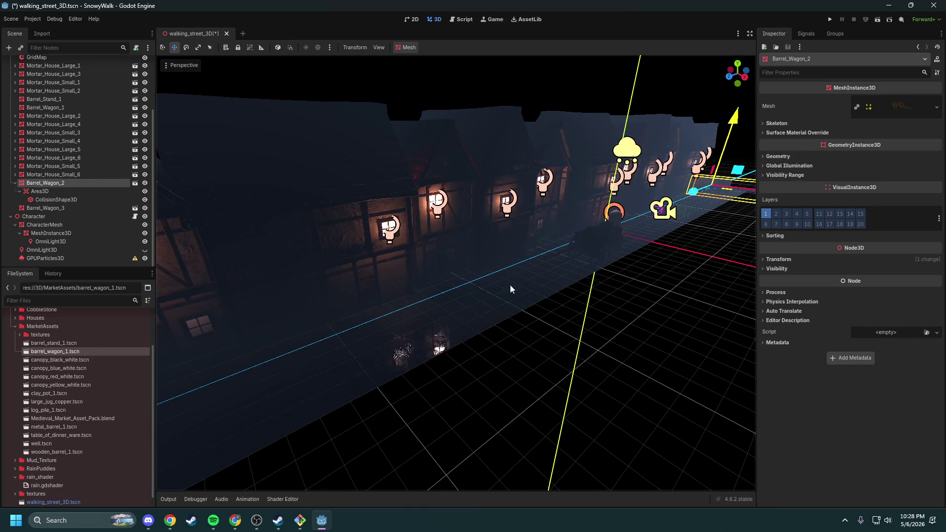
pyautogui.press('f')
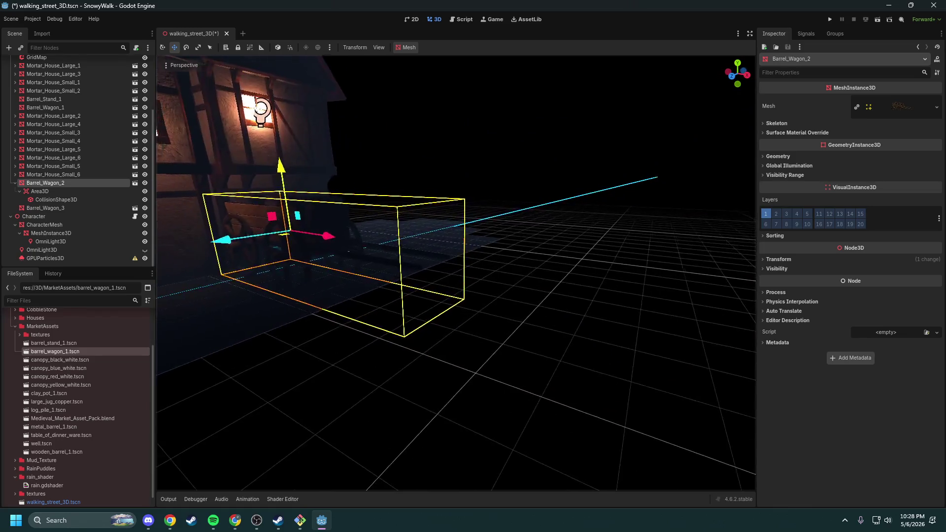
pyautogui.click(58, 192)
pyautogui.click(57, 200)
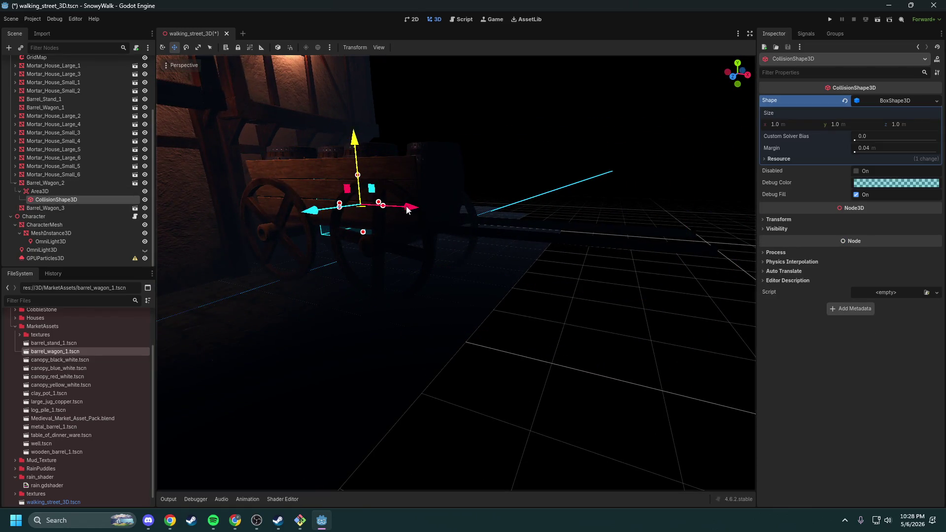
pyautogui.press('f')
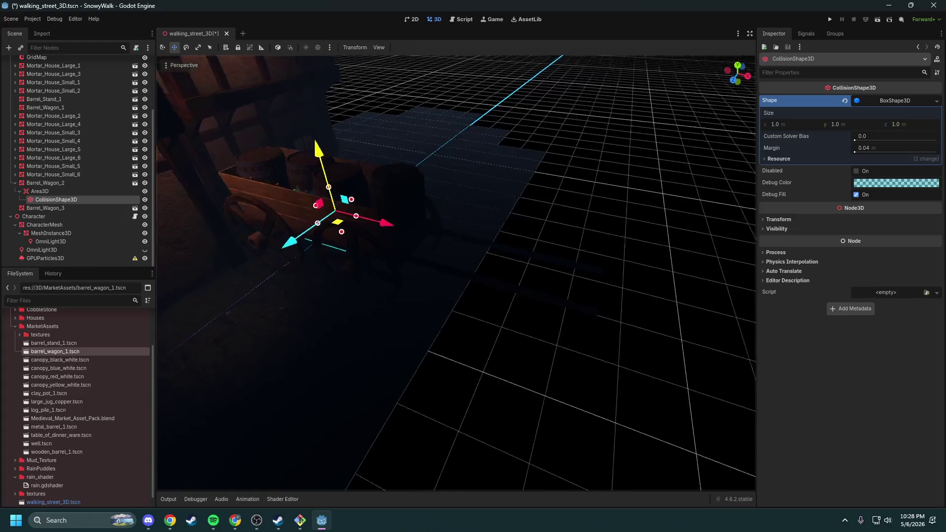
# Step: Resize the collision box to about 4.023 × 2.319 × 1.812 m around the wagon
pyautogui.moveTo(452, 221)
pyautogui.mouseDown()
pyautogui.moveTo(391, 217)
pyautogui.moveTo(384, 207)
pyautogui.mouseUp()
pyautogui.moveTo(507, 224); pyautogui.dragTo(589, 234)
pyautogui.moveTo(474, 240)
pyautogui.mouseDown()
pyautogui.moveTo(491, 276)
pyautogui.moveTo(483, 271)
pyautogui.moveTo(510, 268)
pyautogui.moveTo(515, 238)
pyautogui.moveTo(489, 245)
pyautogui.mouseUp()
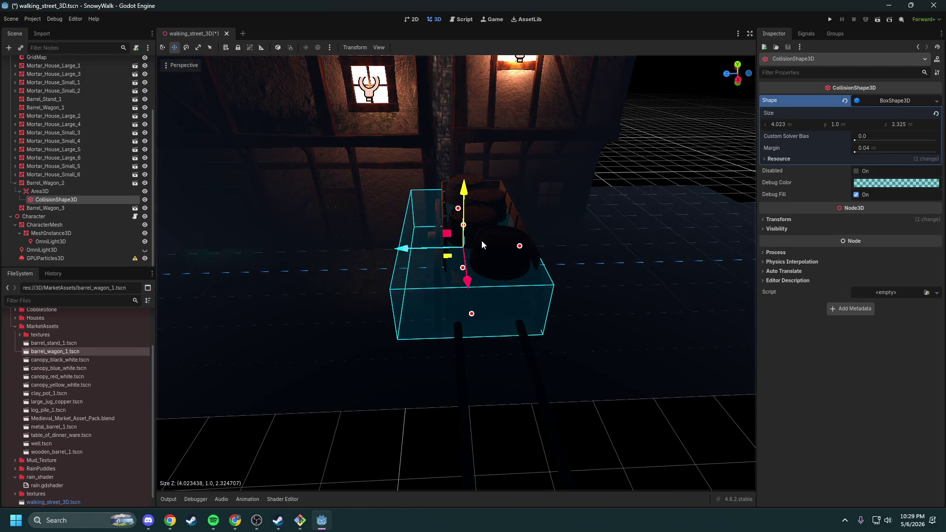
pyautogui.moveTo(438, 263)
pyautogui.mouseDown()
pyautogui.moveTo(541, 260)
pyautogui.moveTo(709, 230)
pyautogui.moveTo(508, 353)
pyautogui.mouseUp()
pyautogui.moveTo(477, 278); pyautogui.dragTo(474, 318)
pyautogui.moveTo(493, 217); pyautogui.dragTo(495, 196)
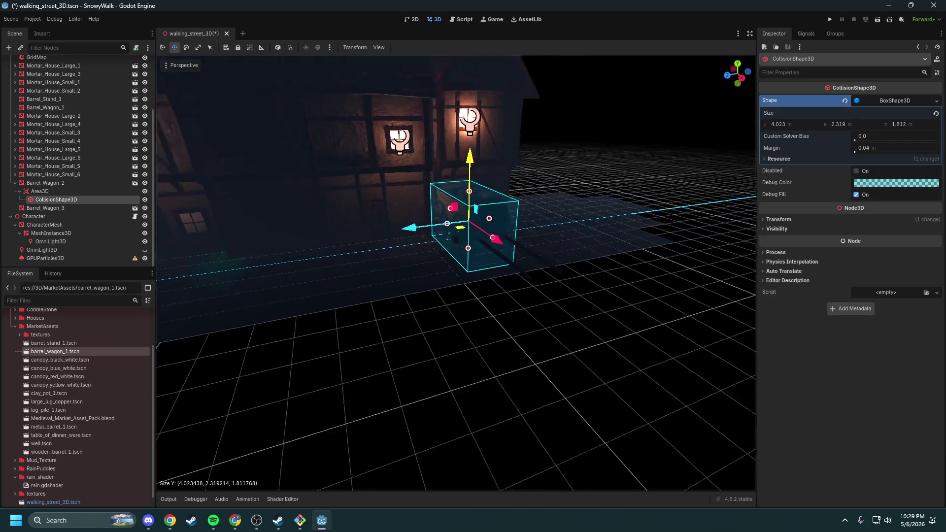
# Step: Collapse Barrel_Wagon_2's children and select Barrel_Wagon_3
pyautogui.click(69, 191)
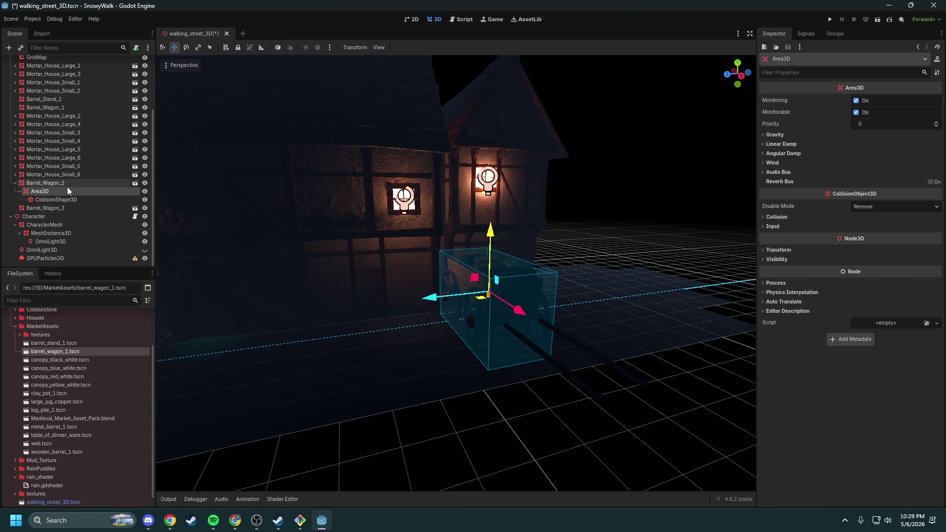
pyautogui.click(16, 182)
pyautogui.click(57, 209)
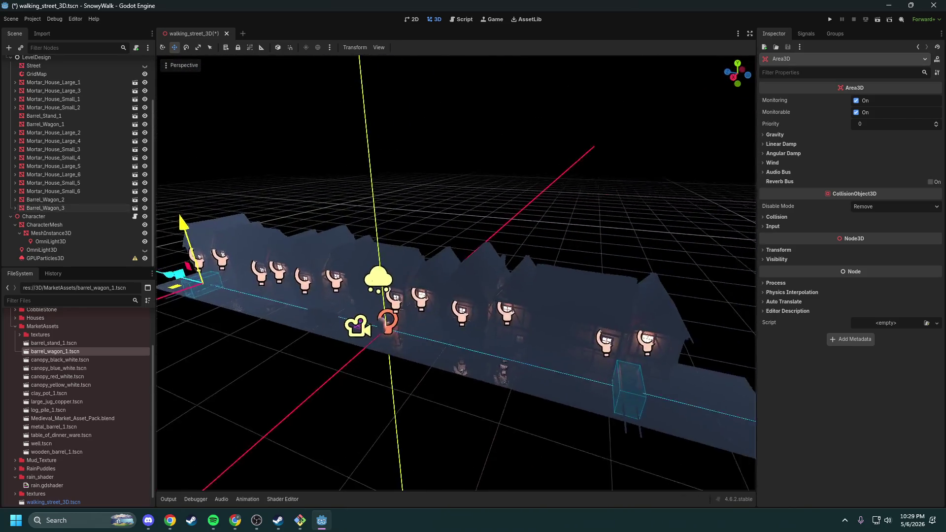
pyautogui.scroll(2, 37, 89)
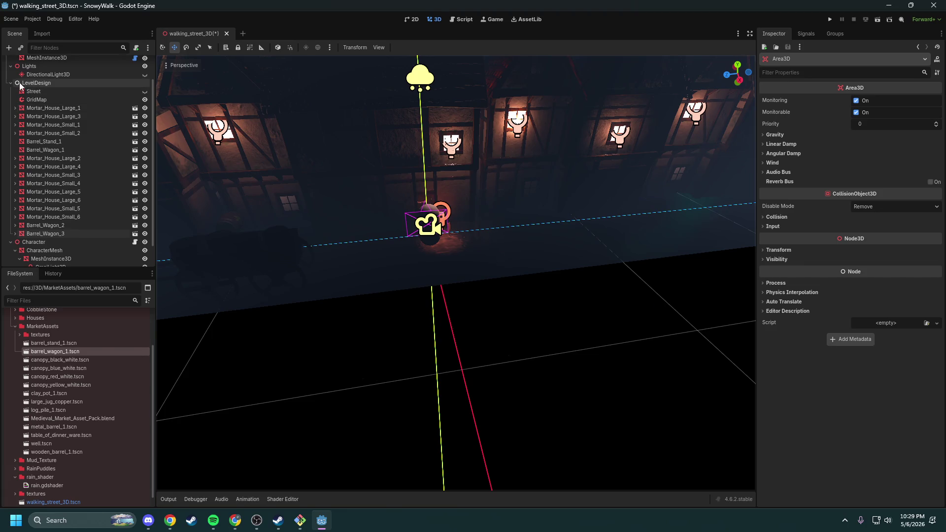
# Step: Add an Area3D child under the character's CharacterMesh node
pyautogui.click(12, 87)
pyautogui.click(44, 129)
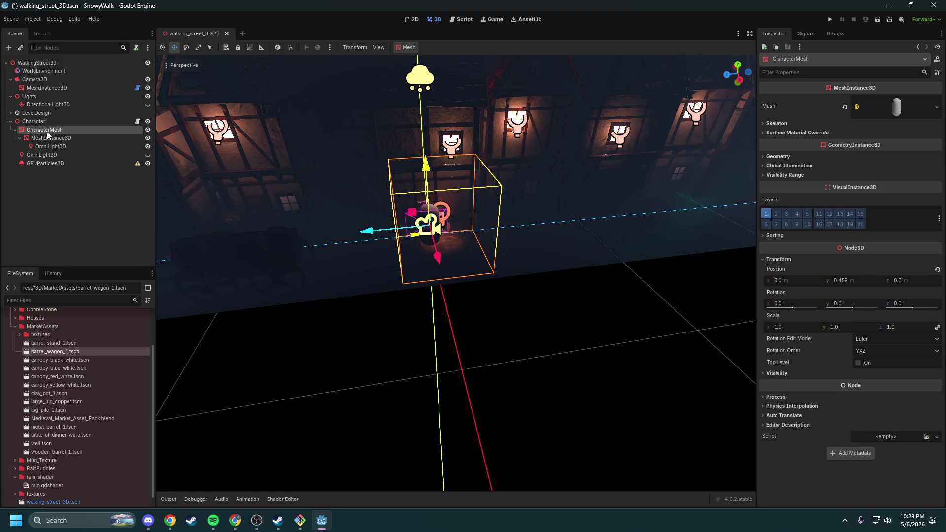
pyautogui.doubleClick(37, 121)
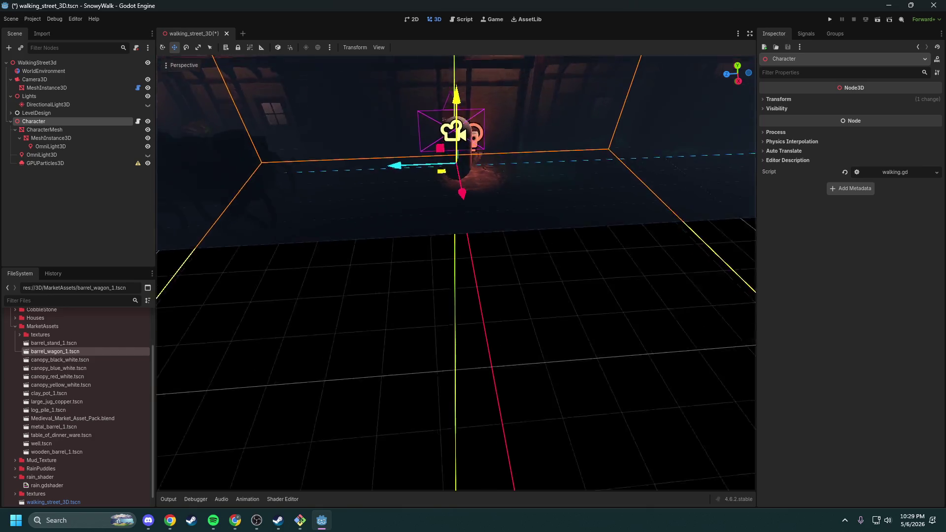
pyautogui.rightClick(37, 129)
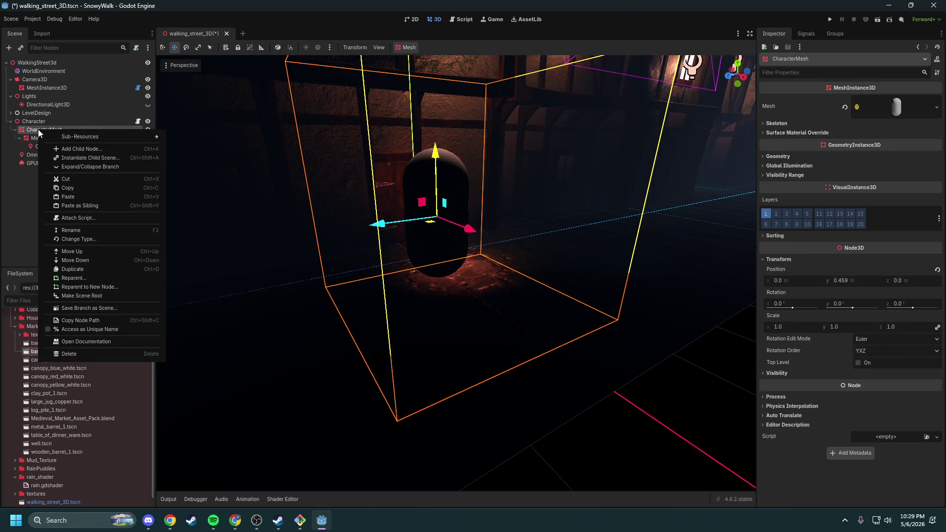
pyautogui.click(77, 148)
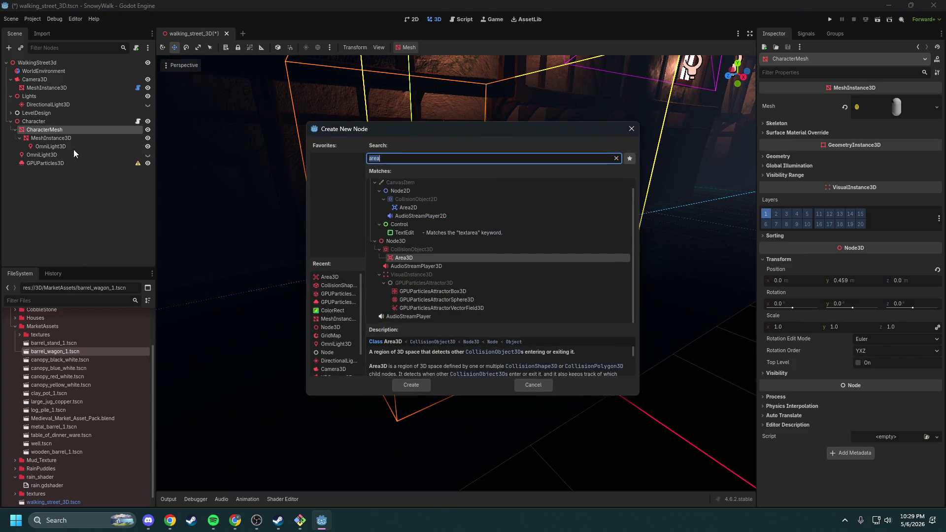
pyautogui.write('area')
pyautogui.press('Return')
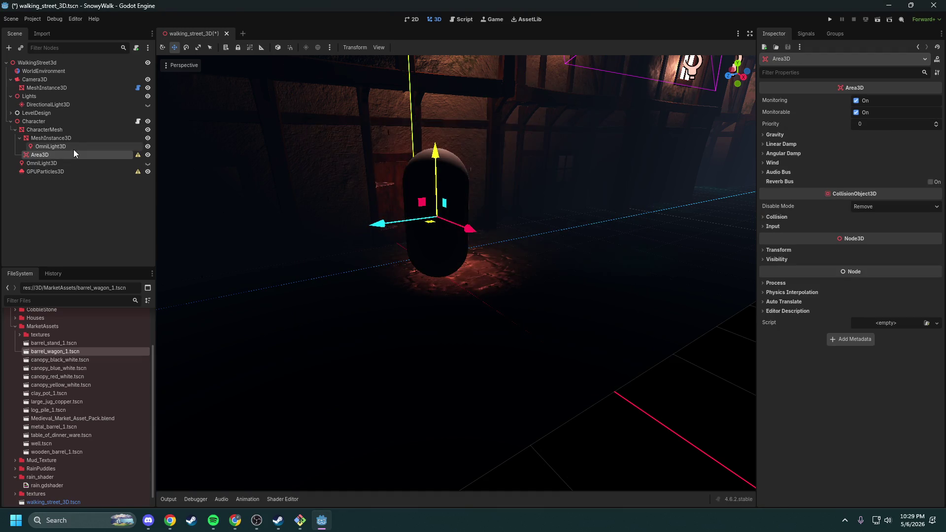
# Step: Add a CollisionShape3D inside the character's Area3D
pyautogui.rightClick(52, 154)
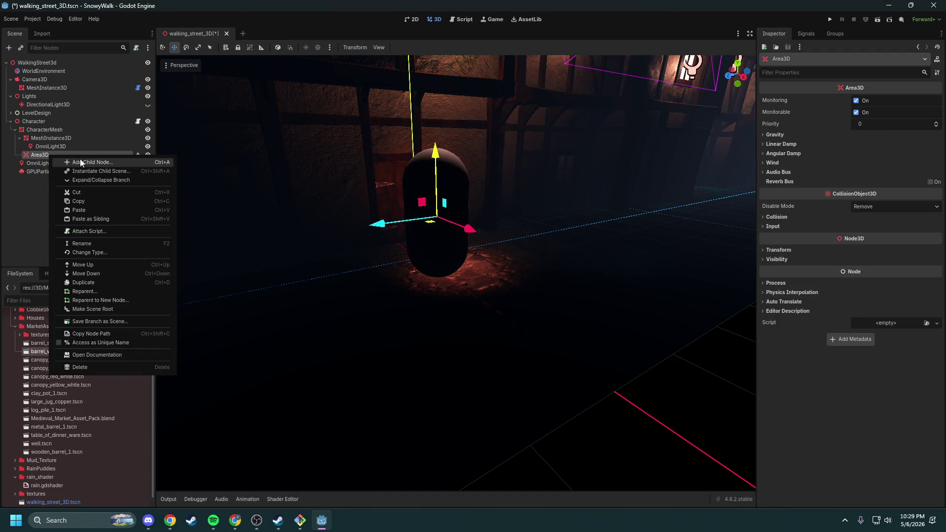
pyautogui.click(80, 161)
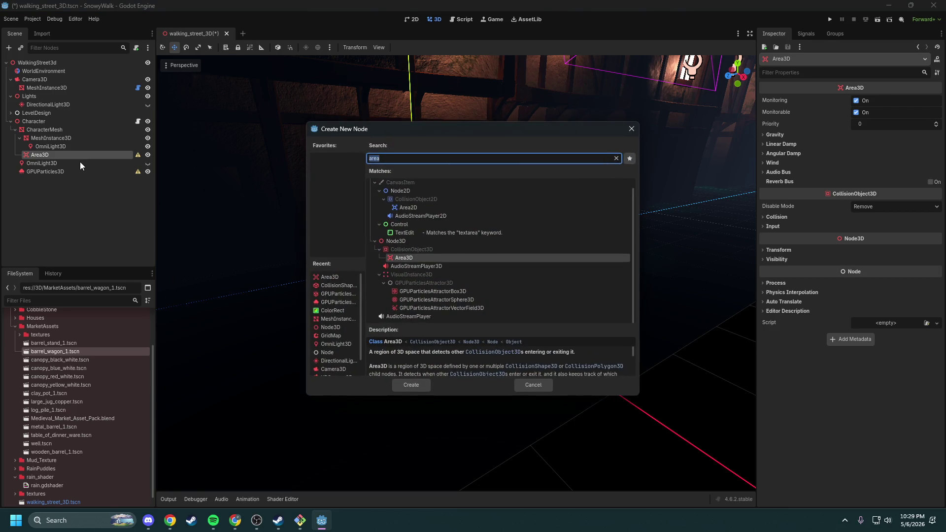
pyautogui.write('collision')
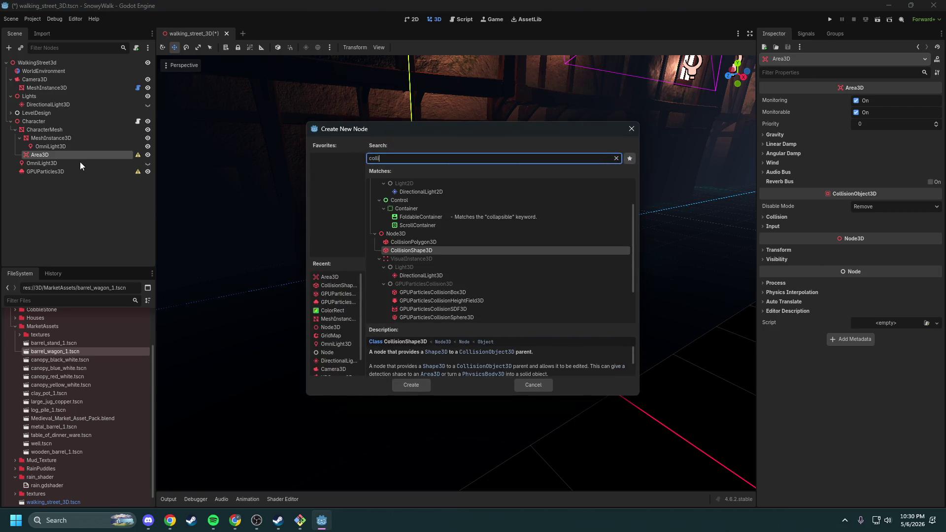
pyautogui.press('Return')
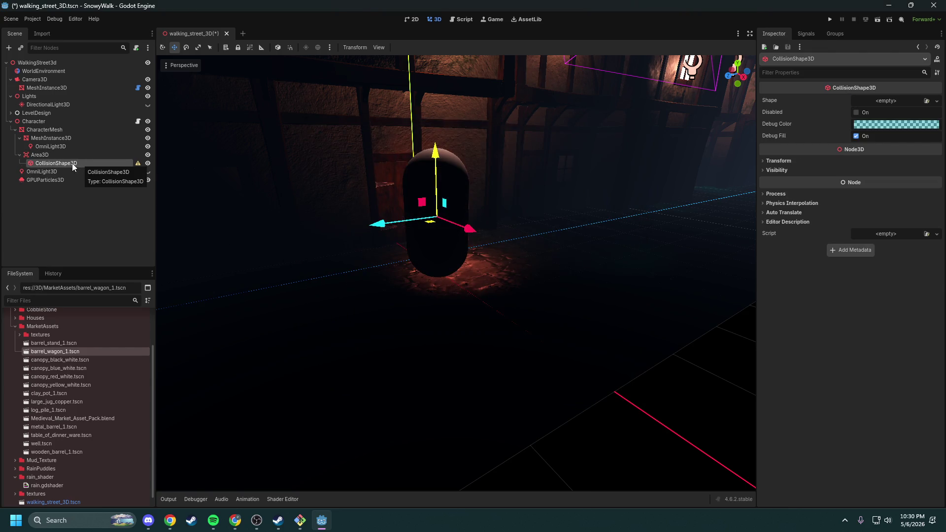
pyautogui.doubleClick(72, 164)
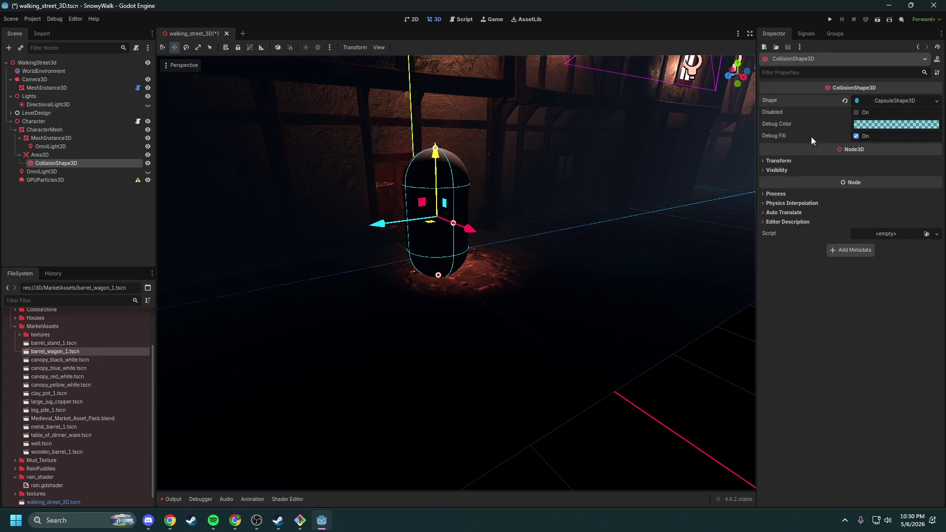
# Step: Review the character Area3D's linear damp, wind, audio bus and collision layer settings
pyautogui.click(801, 161)
pyautogui.click(801, 161)
pyautogui.click(40, 155)
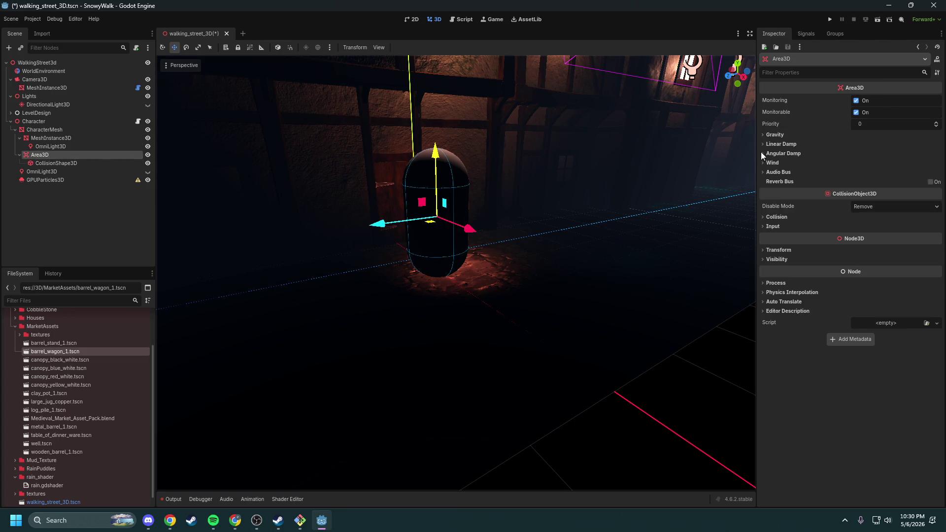
pyautogui.click(792, 143)
pyautogui.click(797, 141)
pyautogui.click(793, 161)
pyautogui.click(793, 161)
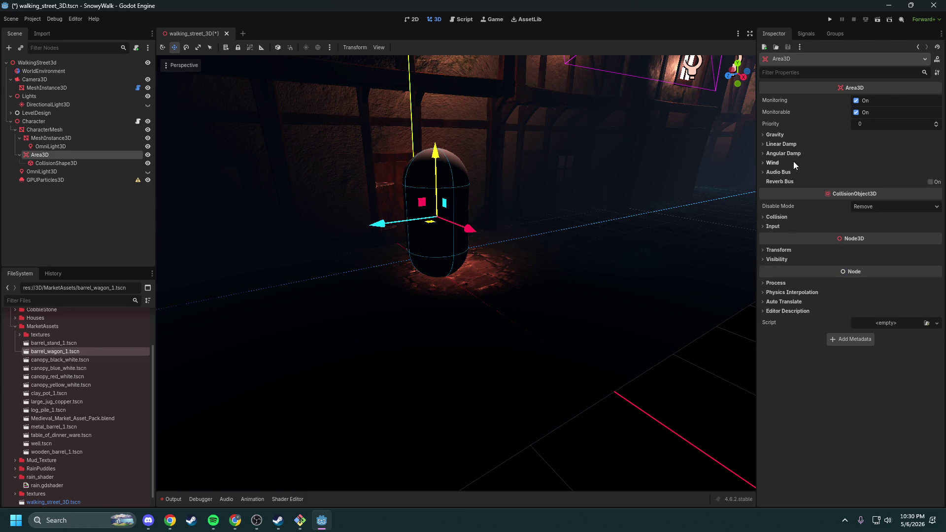
pyautogui.click(791, 172)
pyautogui.click(790, 174)
pyautogui.click(788, 217)
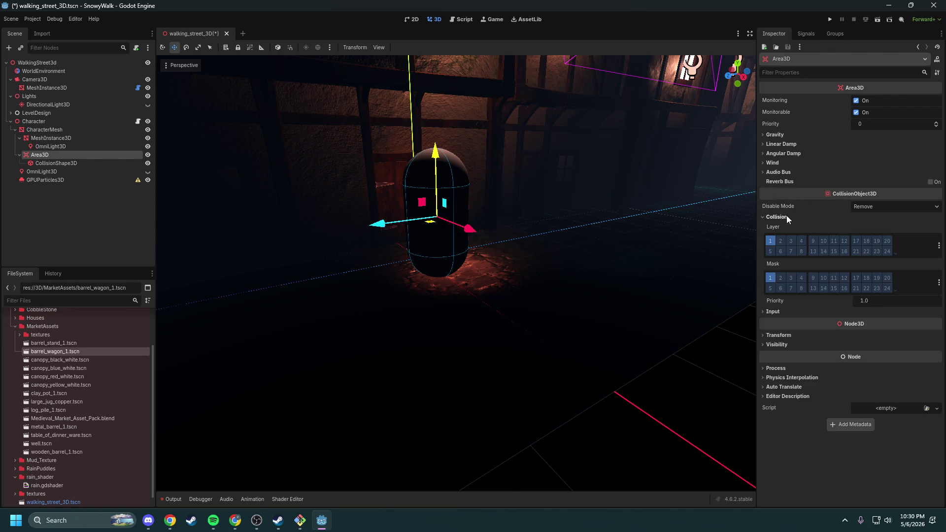
# Step: Inspect Barrel_Wagon_2's Area3D collision settings, confirming layer 1 and mask 1
pyautogui.click(12, 113)
pyautogui.scroll(-2, 53, 176)
pyautogui.click(51, 183)
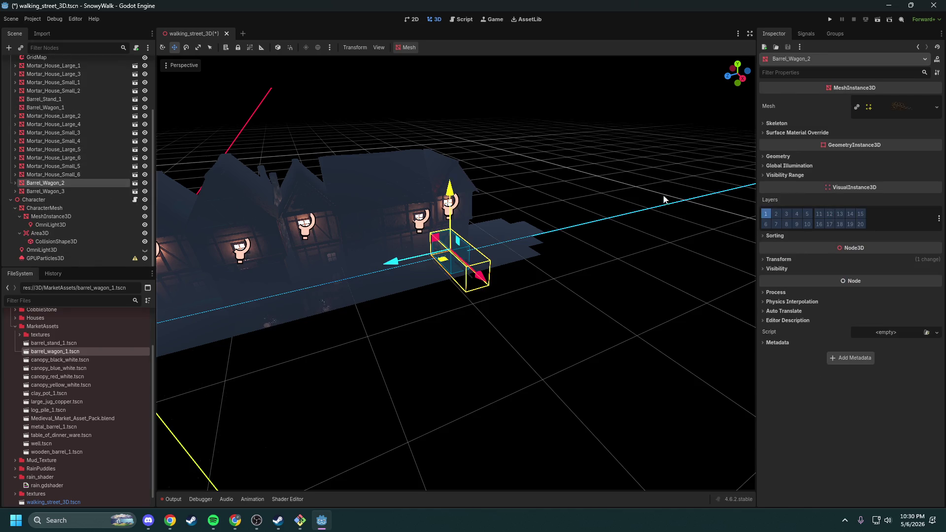
pyautogui.click(15, 183)
pyautogui.click(39, 191)
pyautogui.click(813, 217)
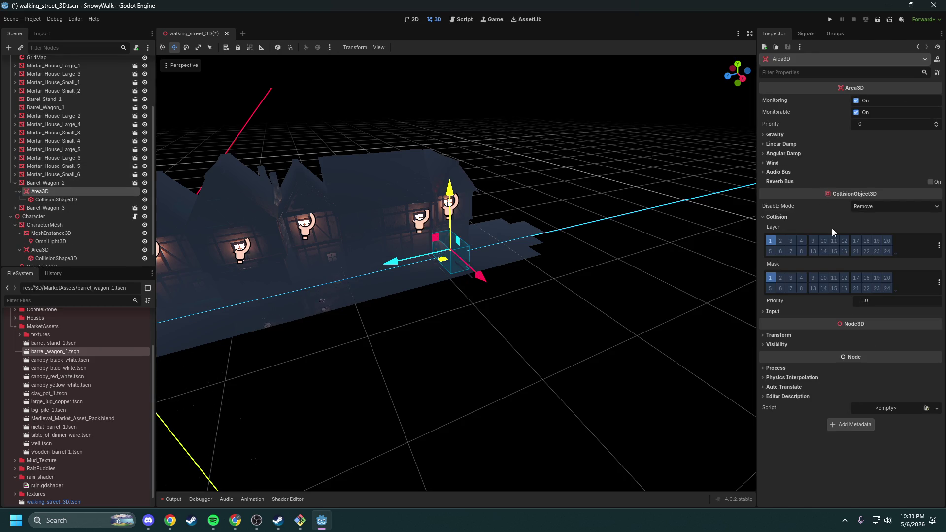
pyautogui.click(781, 217)
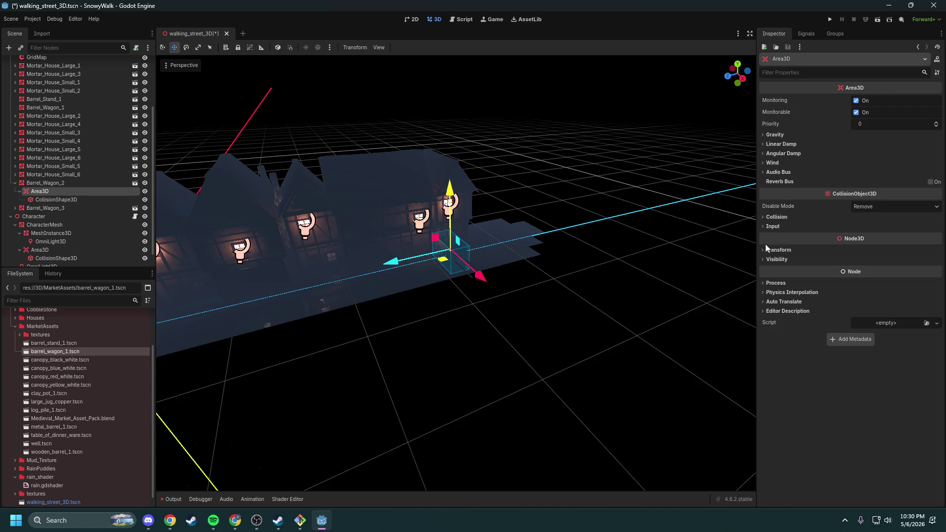
# Step: Save and run SnowyWalk, walk the capsule toward the barrel wagon, then close the game
pyautogui.click(830, 19)
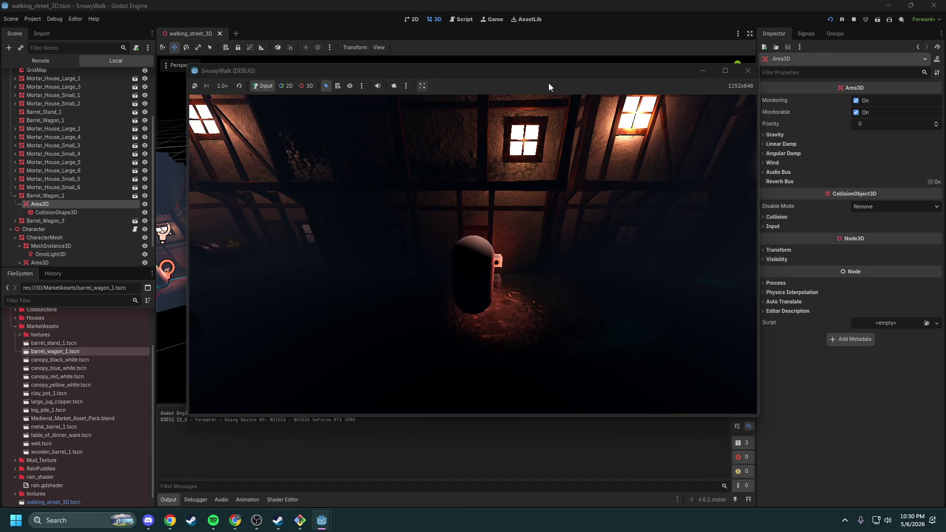
pyautogui.press('a')
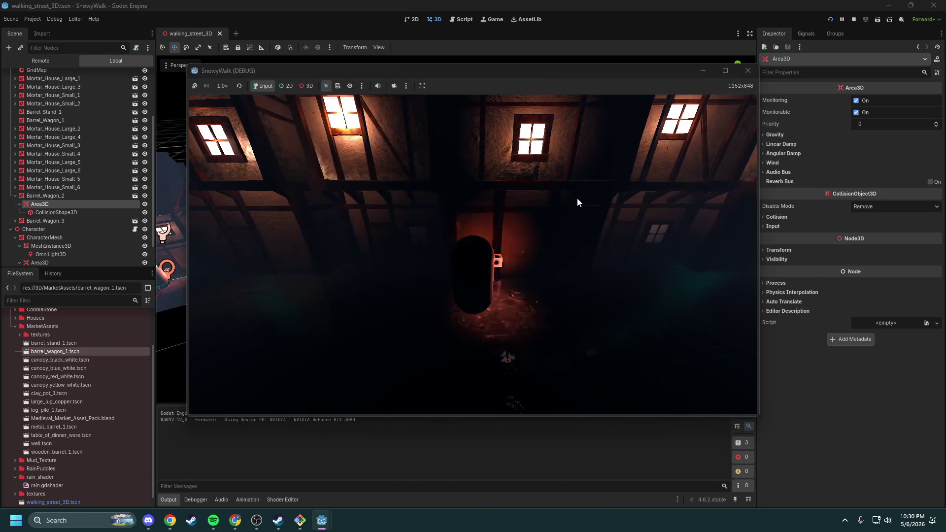
pyautogui.press('a')
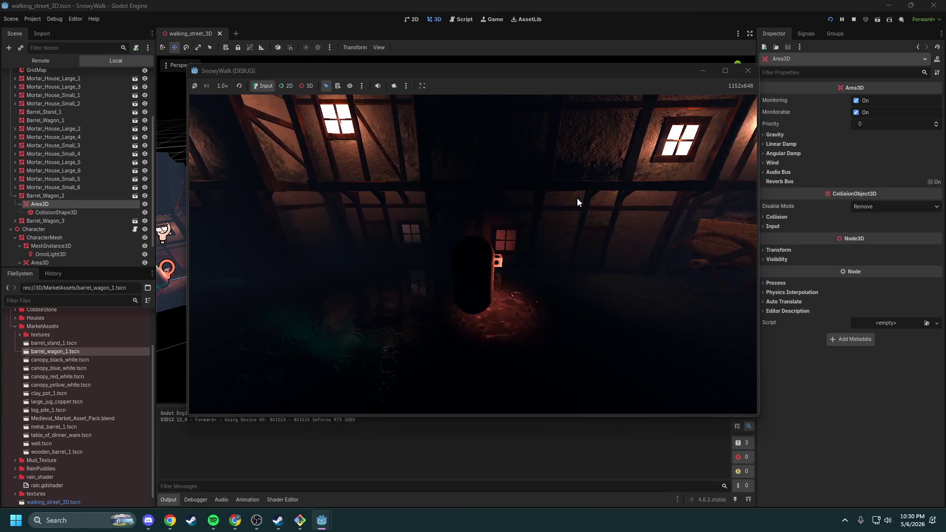
pyautogui.press('a')
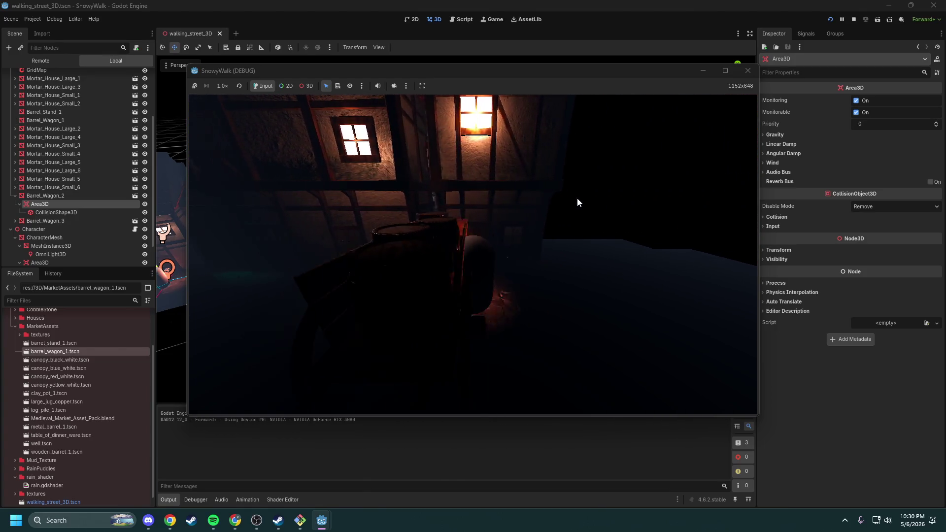
pyautogui.press('a')
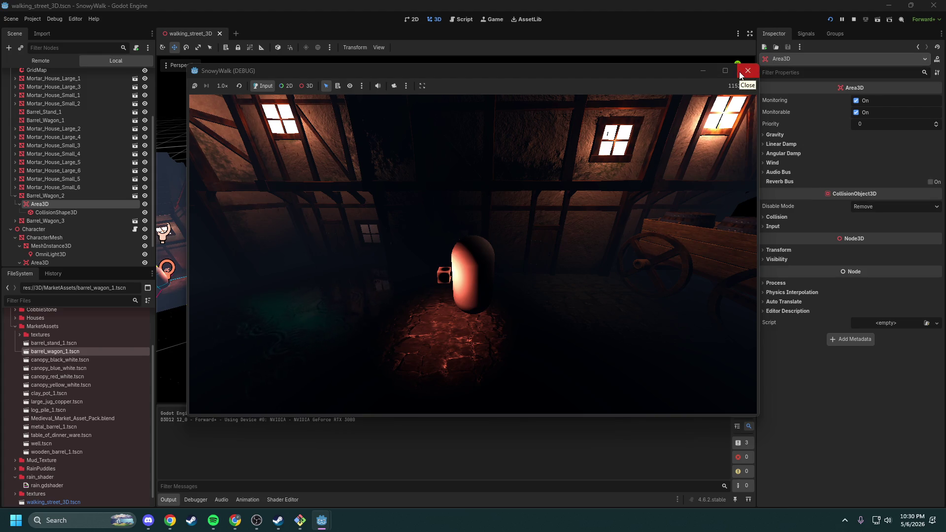
pyautogui.click(741, 75)
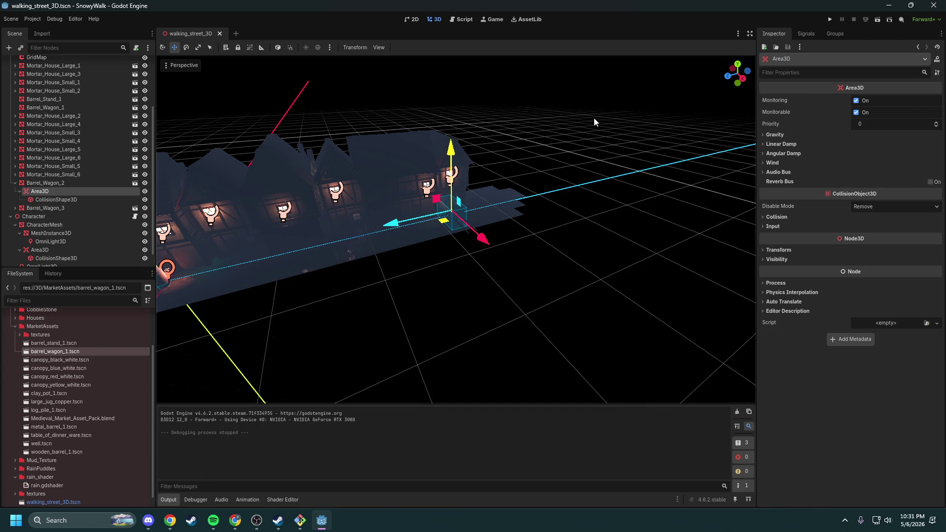
# Step: Collapse Barrel_Wagon_2 and open the Character's walking.gd script in the Script editor
pyautogui.hotkey('alt', 'Tab')
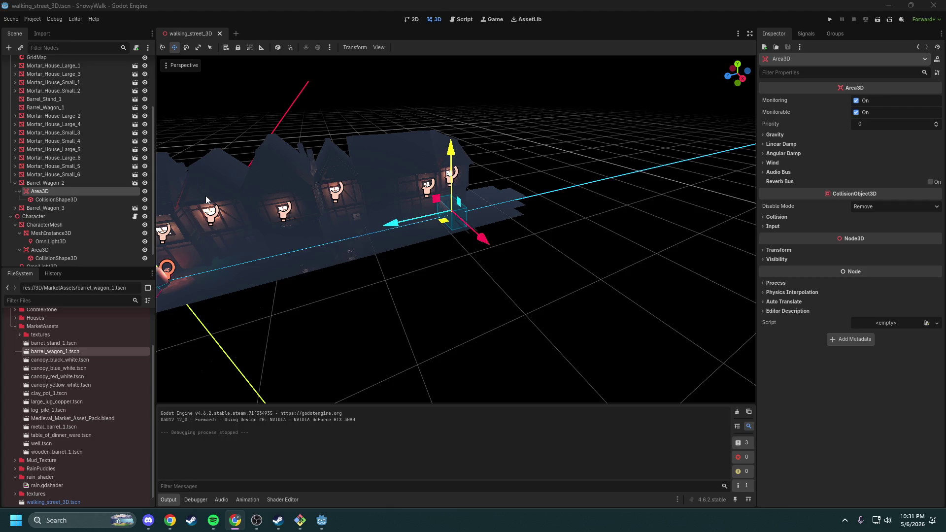
pyautogui.click(19, 185)
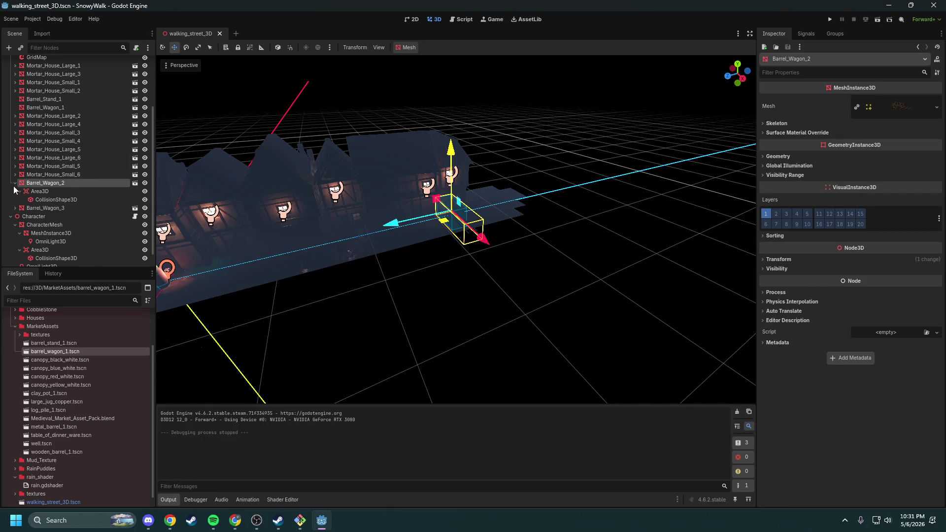
pyautogui.click(15, 183)
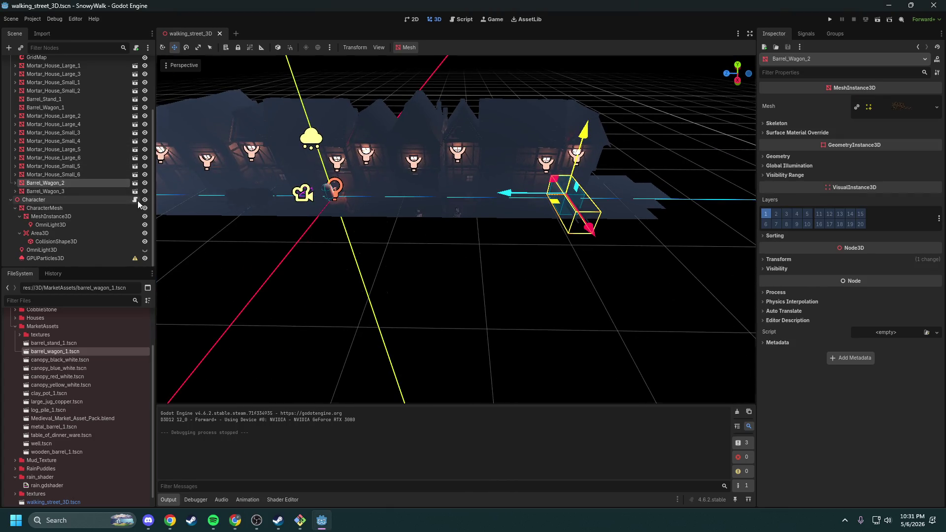
pyautogui.click(134, 200)
pyautogui.click(431, 165)
pyautogui.hotkey('ctrl', 'a')
pyautogui.click(431, 165)
pyautogui.hotkey('alt', 'Tab')
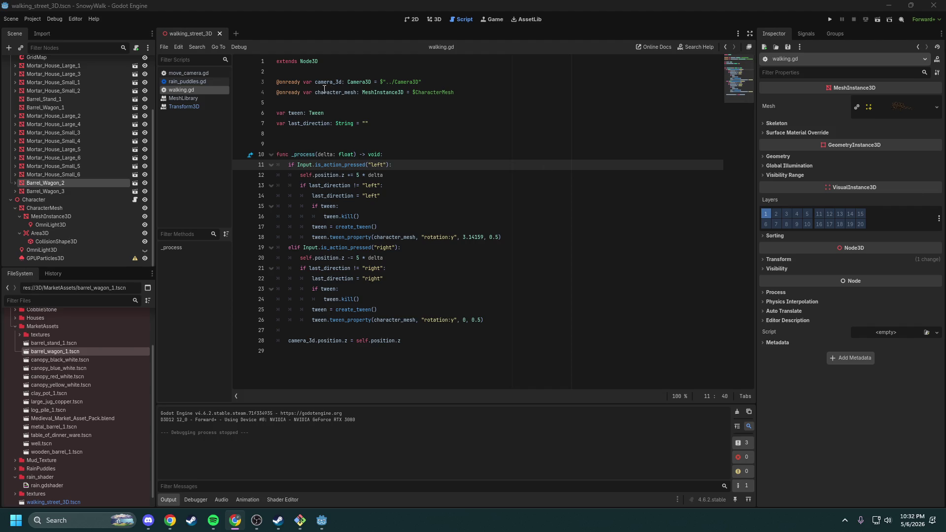
# Step: Change the Character node's type to CharacterBody3D
pyautogui.click(81, 203)
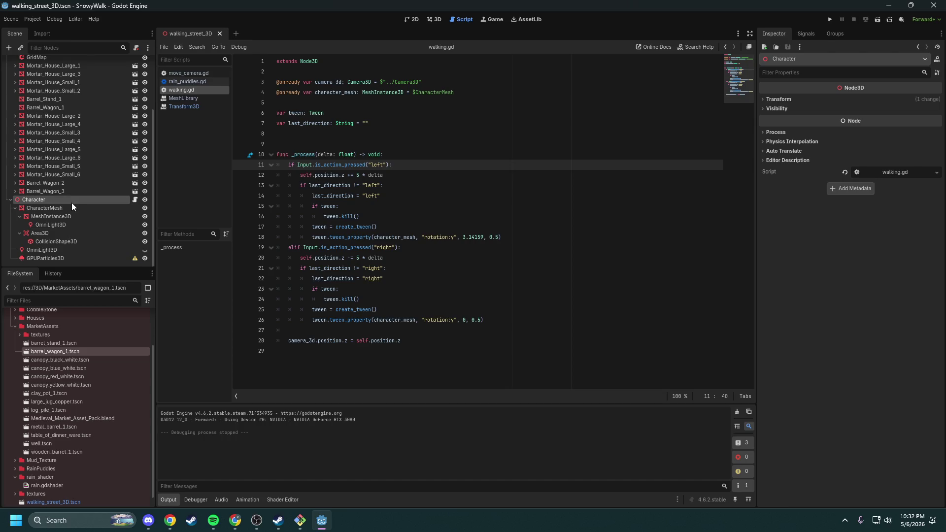
pyautogui.rightClick(60, 201)
pyautogui.click(102, 328)
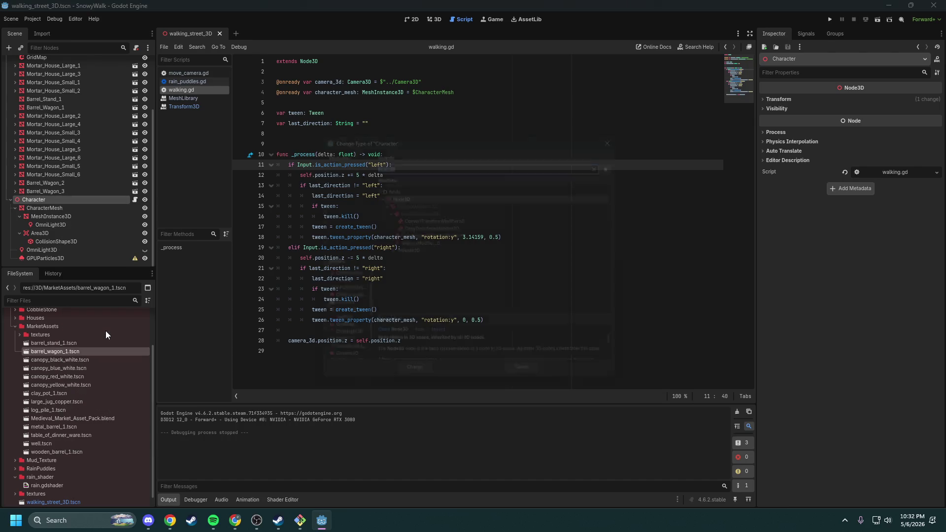
pyautogui.write('character')
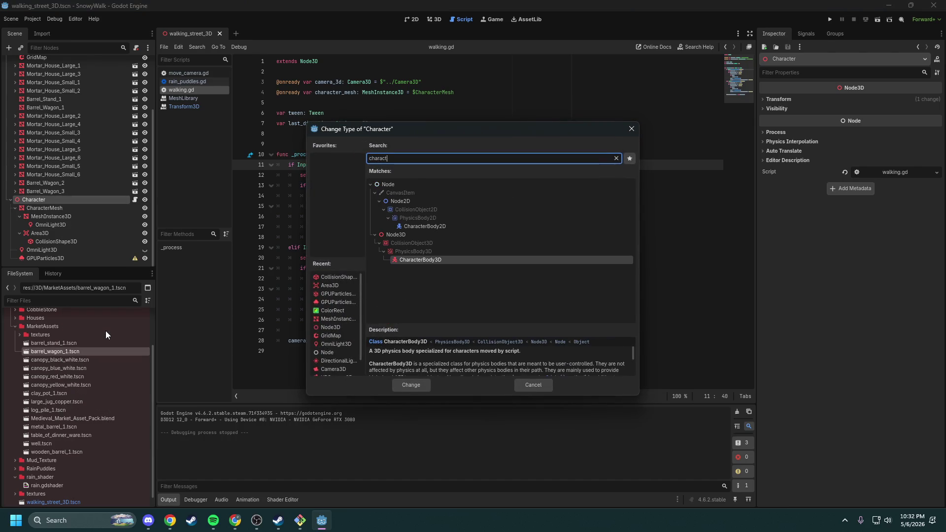
pyautogui.press('Return')
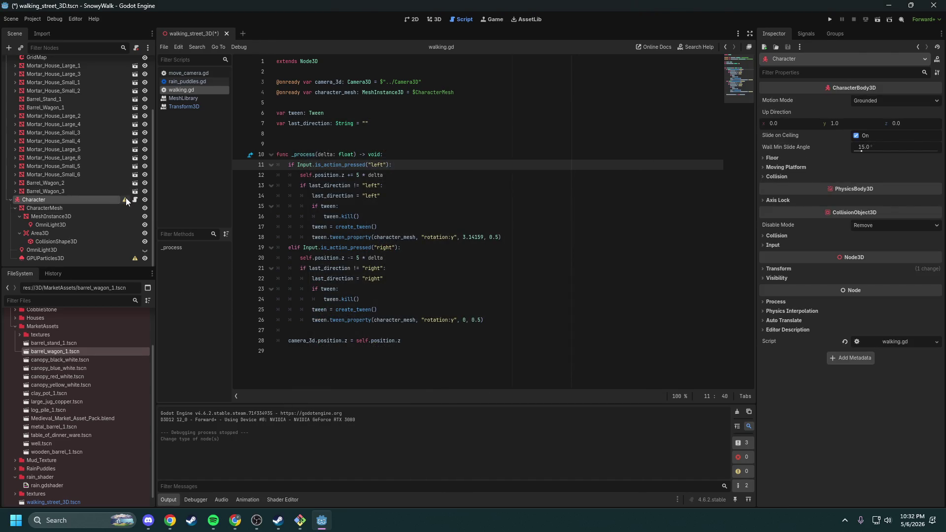
# Step: Move CollisionShape3D directly under Character, delete its Area3D, and return to the 3D view
pyautogui.moveTo(125, 198)
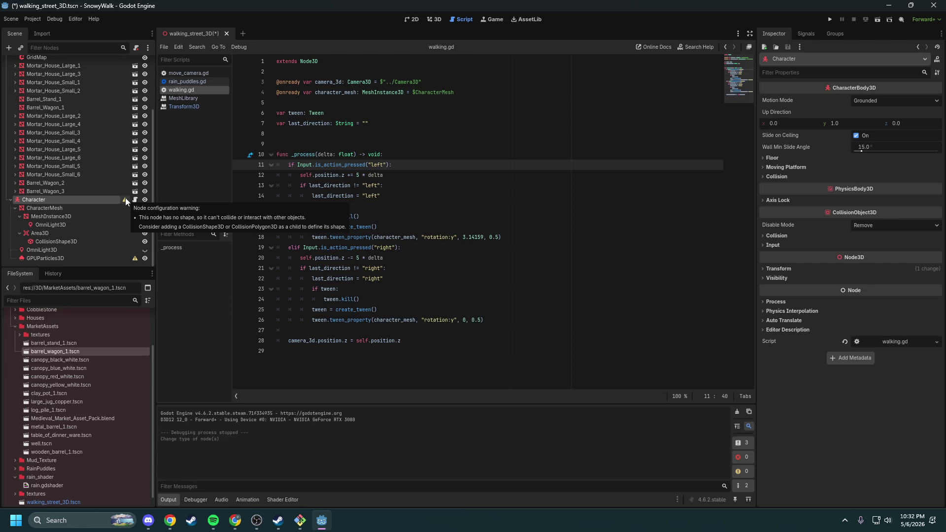
pyautogui.moveTo(51, 241); pyautogui.dragTo(43, 200)
pyautogui.click(39, 232)
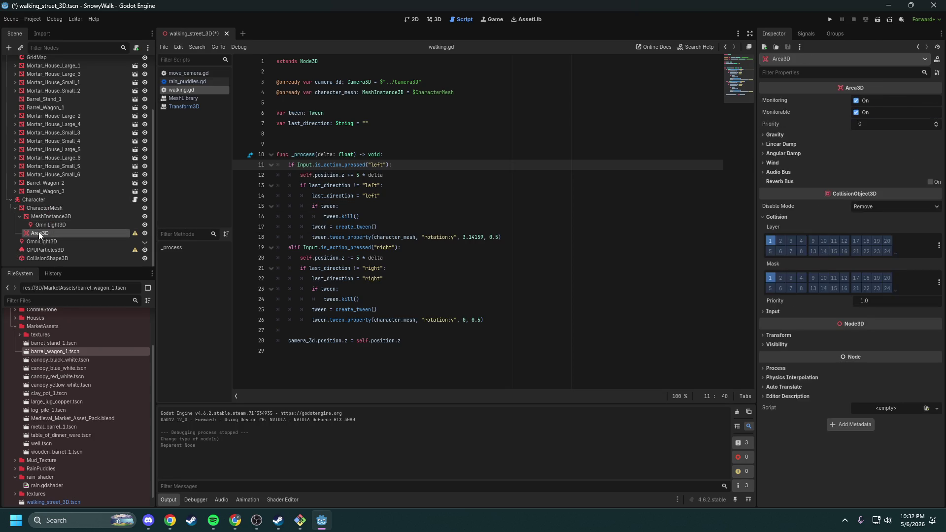
pyautogui.press('Delete')
pyautogui.press('Return')
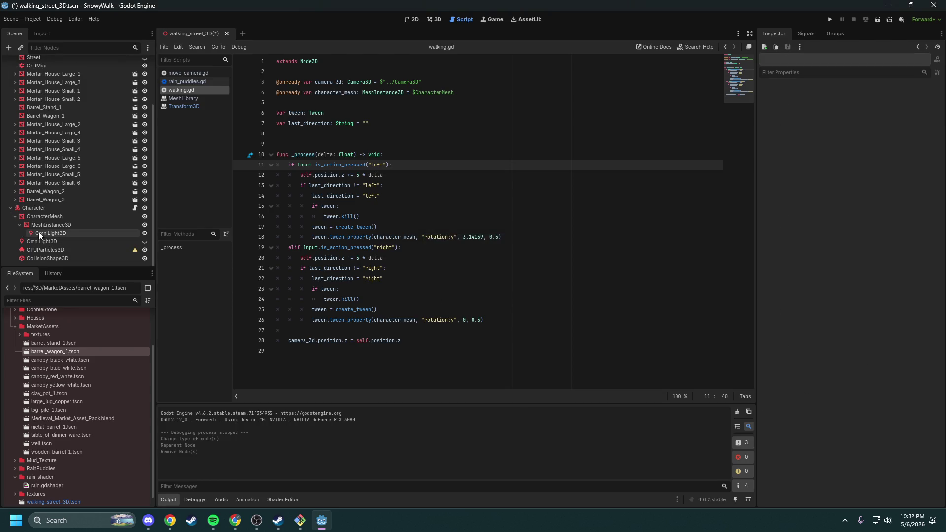
pyautogui.click(414, 20)
pyautogui.click(434, 19)
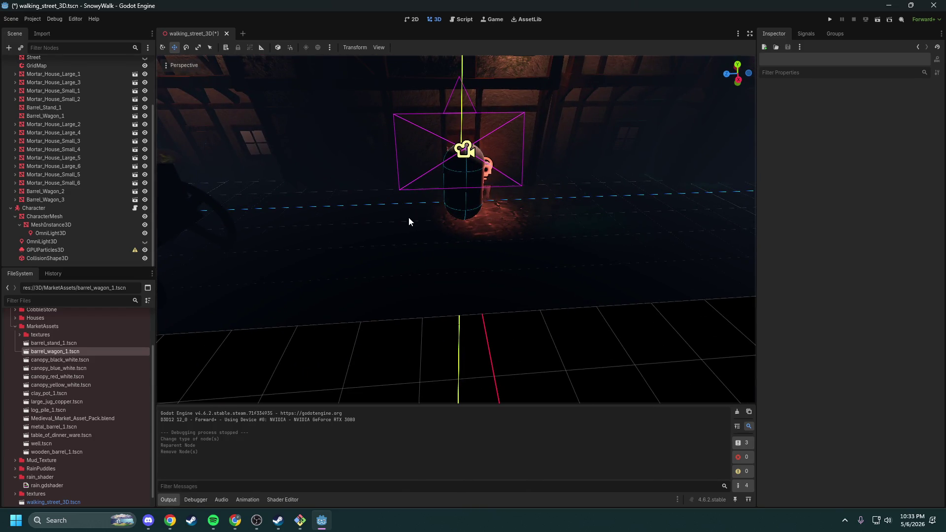
# Step: In walking.gd, make left movement set velocity.z = SPEED and add a SPEED constant of 5.0
pyautogui.click(134, 208)
pyautogui.hotkey('alt', 'Tab')
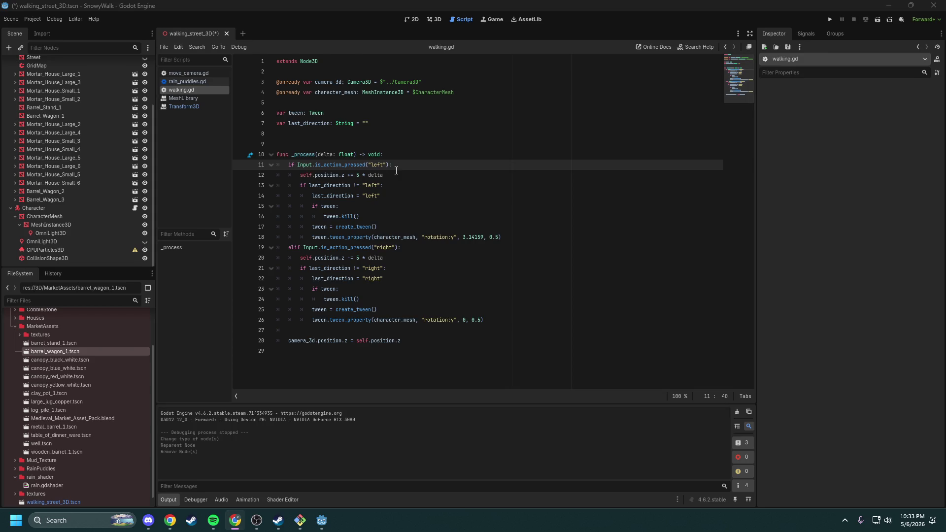
pyautogui.moveTo(384, 176); pyautogui.dragTo(300, 175)
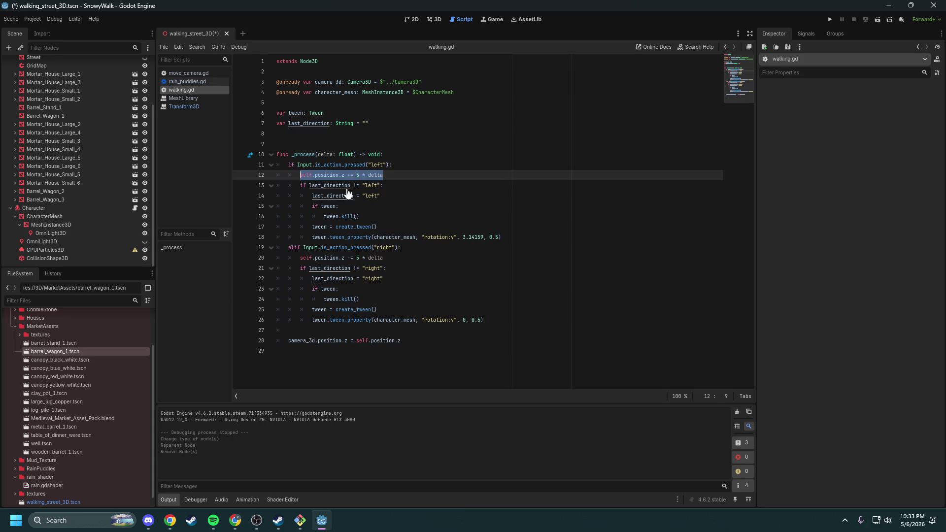
pyautogui.write('velocity.z = SPEED')
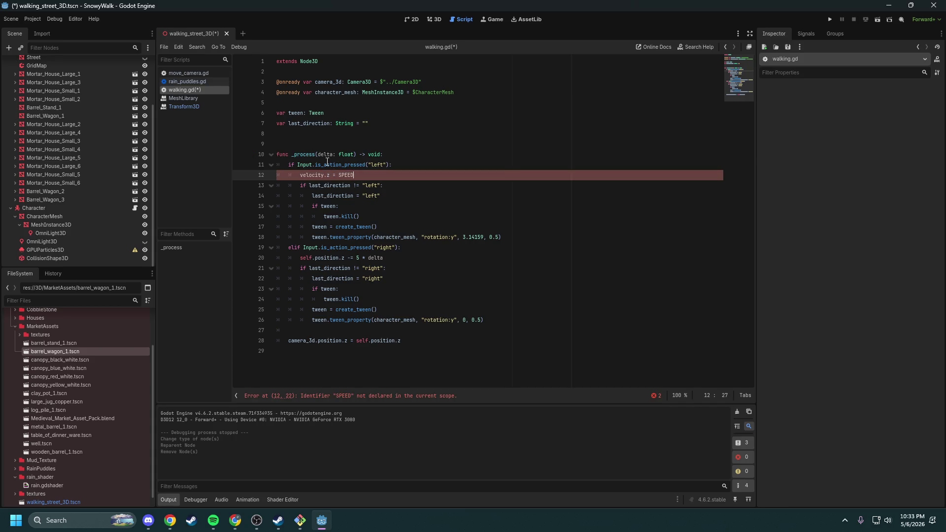
pyautogui.hotkey('alt', 'Tab')
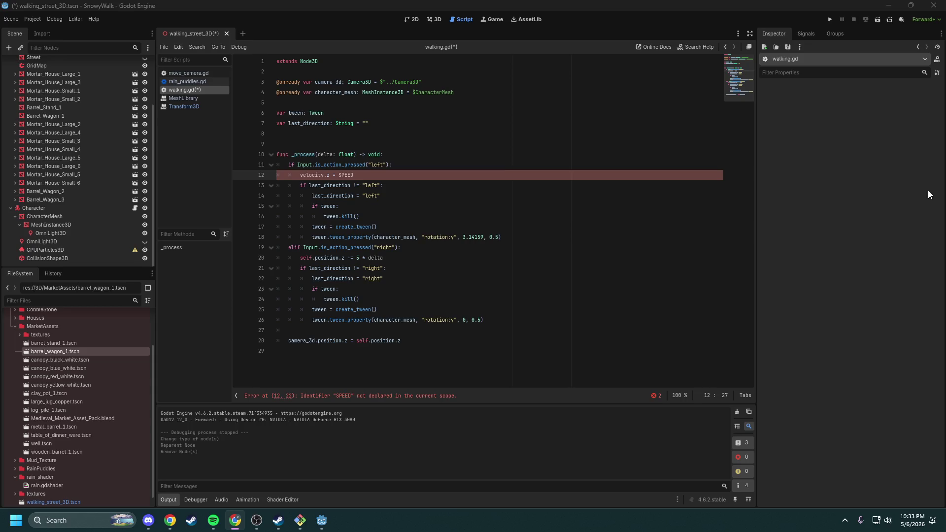
pyautogui.click(336, 132)
pyautogui.write('const SPEED: float = 5.0')
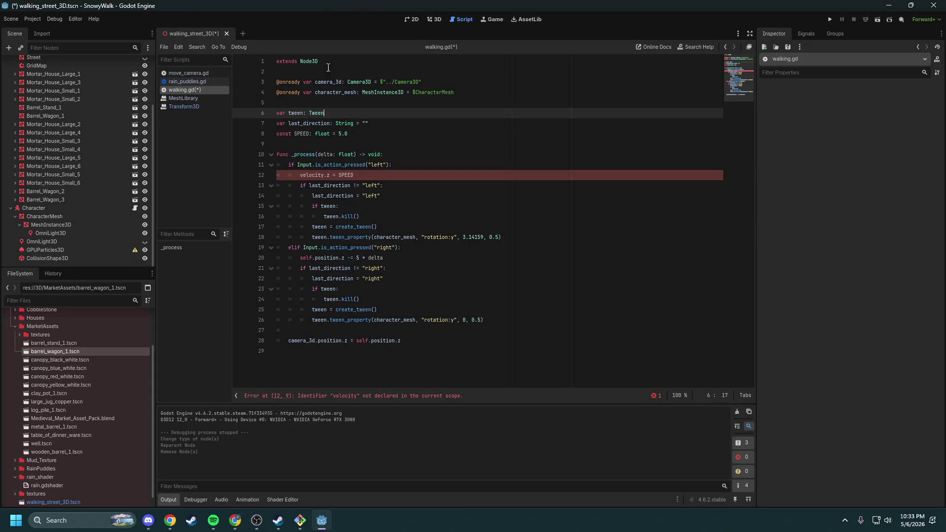
# Step: Change the script's base class from Node3D to CharacterBody3D
pyautogui.doubleClick(317, 61)
pyautogui.write('Charac')
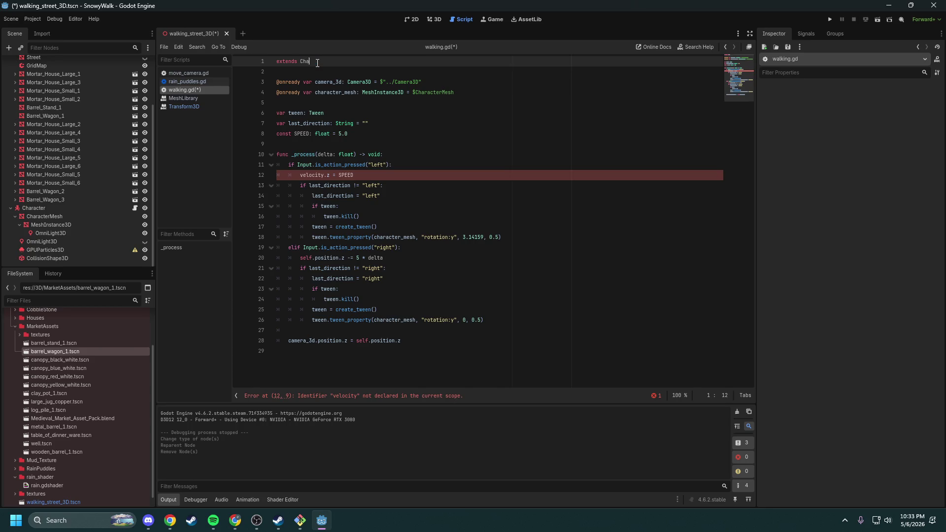
pyautogui.press('Down')
pyautogui.press('Return')
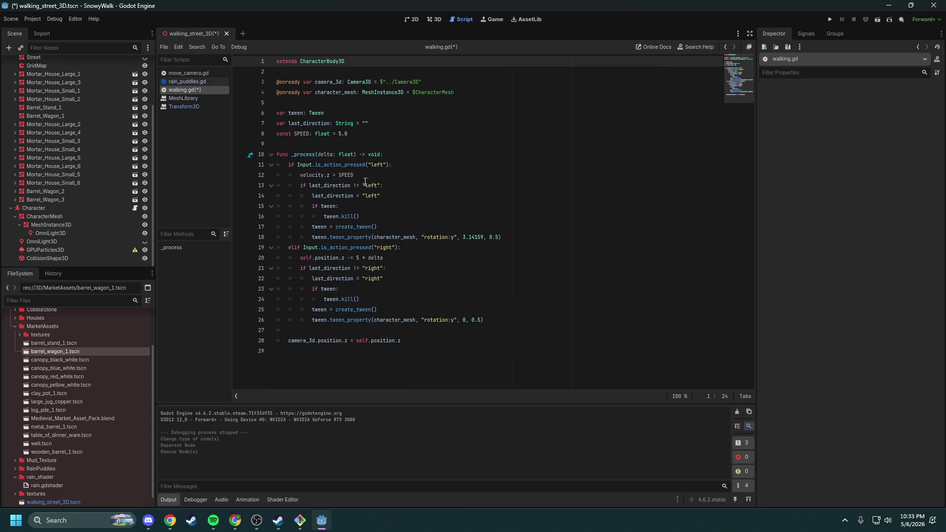
# Step: Replace line 20's position update with velocity.z = -SPEED and save the script
pyautogui.hotkey('alt', 'Tab')
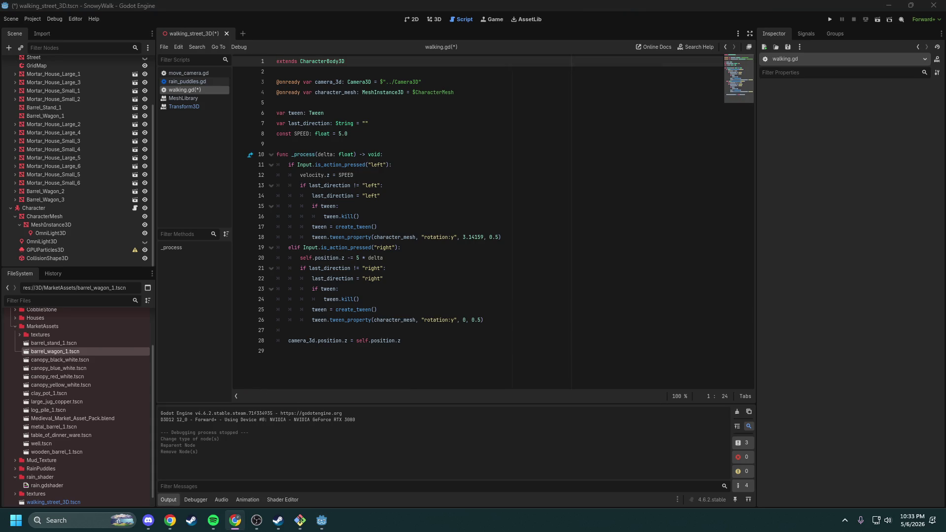
pyautogui.click(376, 258)
pyautogui.moveTo(377, 258); pyautogui.dragTo(302, 257)
pyautogui.write('velocity.z = -SPEED')
pyautogui.press('BackSpace')
pyautogui.click(375, 258)
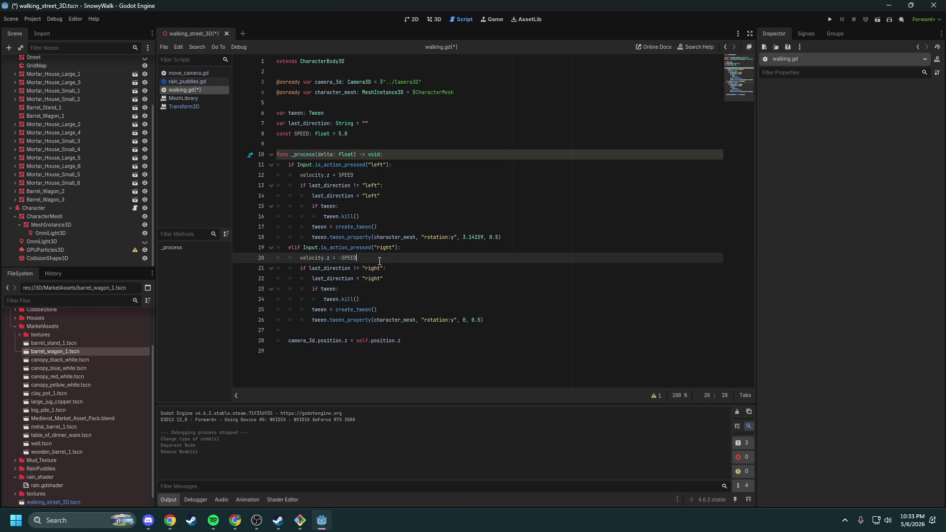
pyautogui.click(401, 248)
pyautogui.hotkey('ctrl', 's')
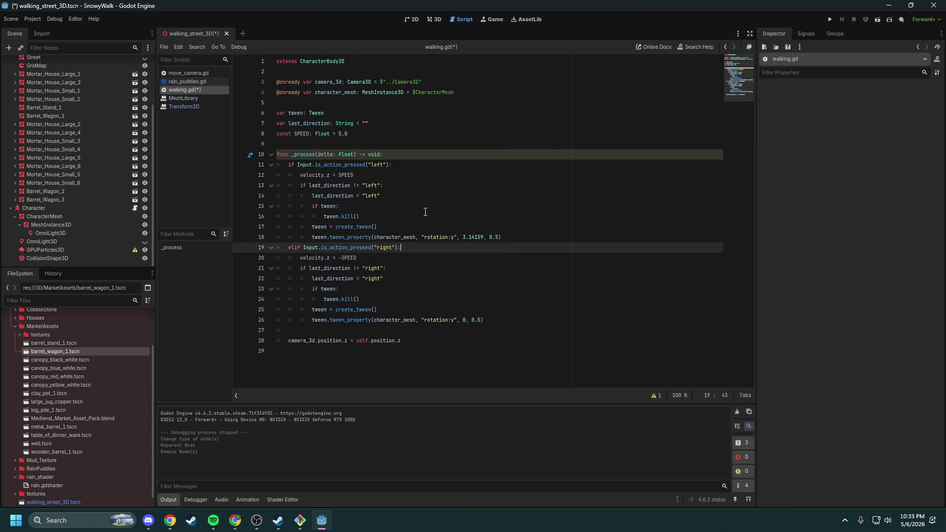
# Step: Rename the _process parameter from delta to _delta
pyautogui.click(316, 154)
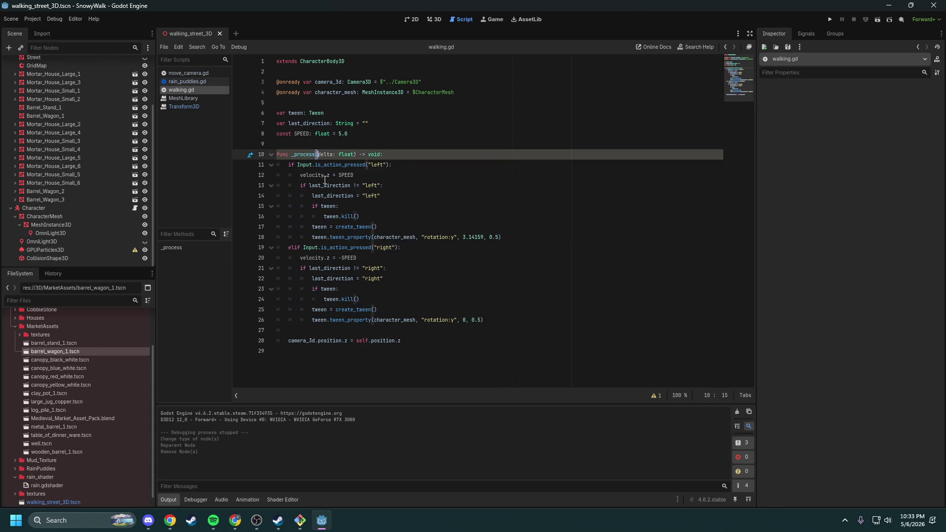
pyautogui.press('Left')
pyautogui.write('_')
pyautogui.click(464, 210)
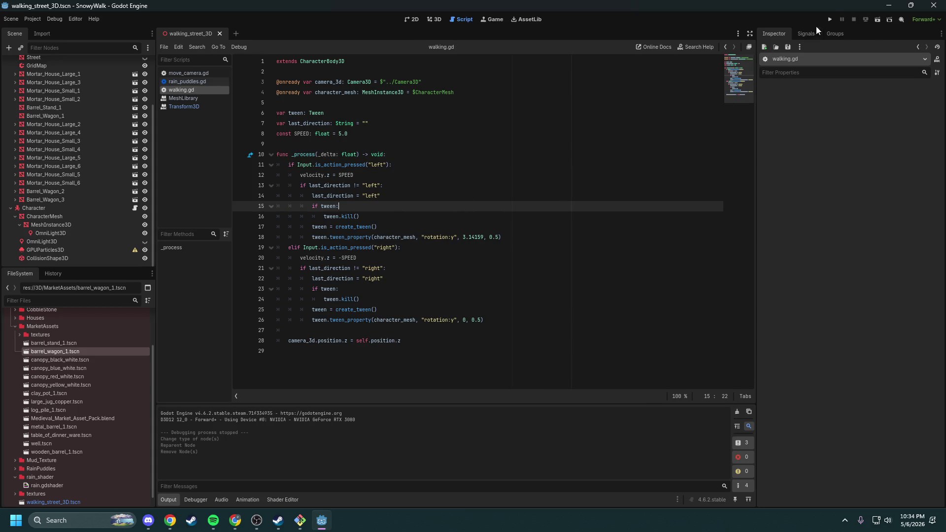
# Step: Run the project for a quick movement playtest, then stop the game
pyautogui.click(829, 21)
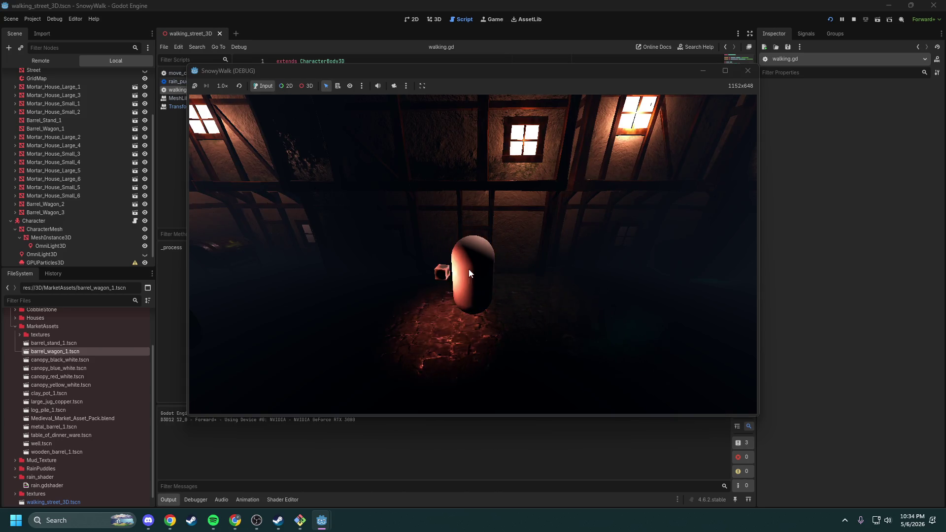
pyautogui.click(747, 78)
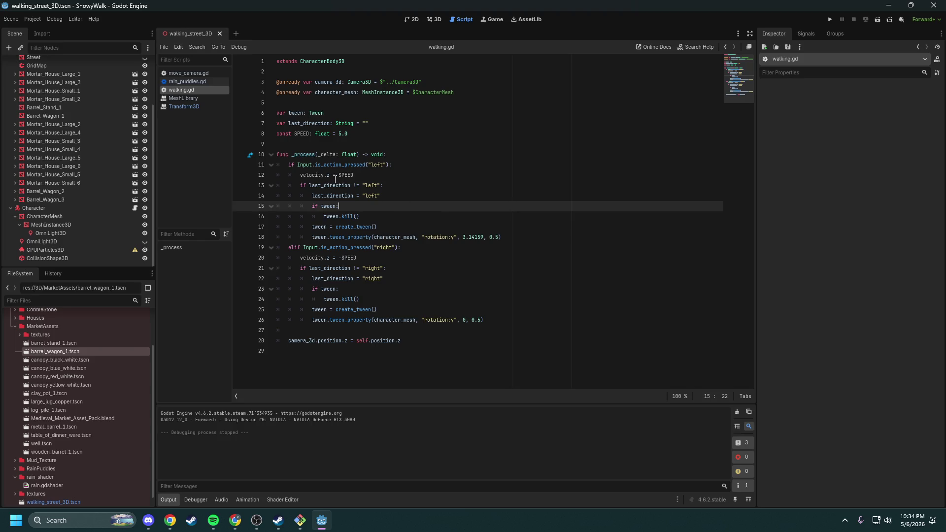
pyautogui.click(235, 520)
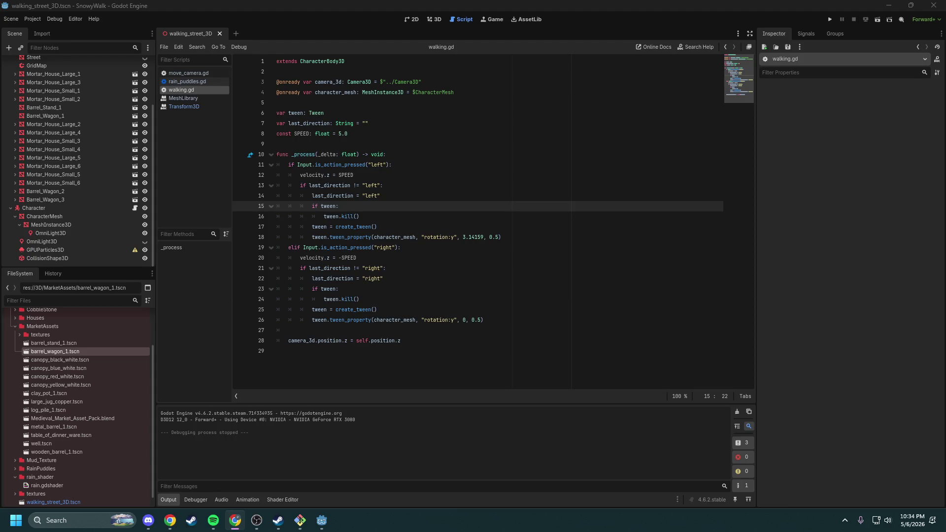
pyautogui.click(510, 320)
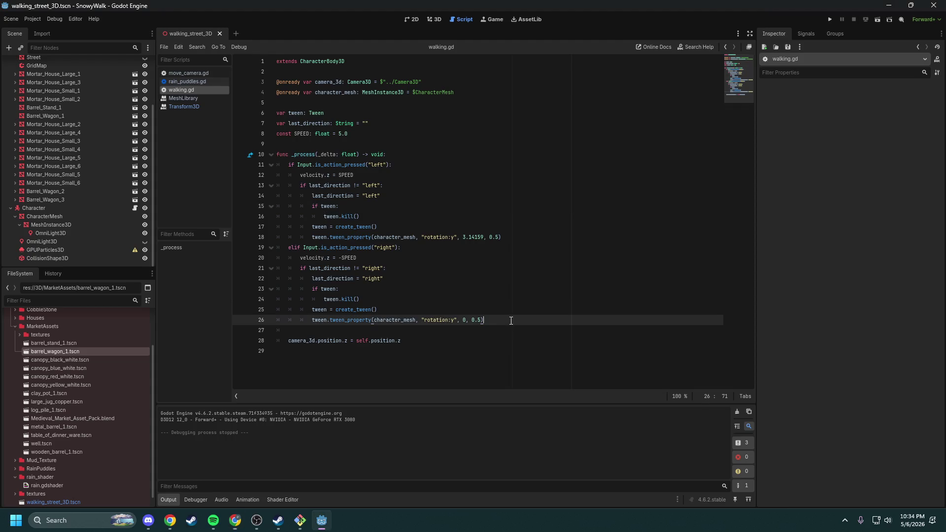
# Step: Add an else branch after line 26 setting velocity.z = 0.0
pyautogui.press('Return')
pyautogui.write('else')
pyautogui.press('Return')
pyautogui.write('vel')
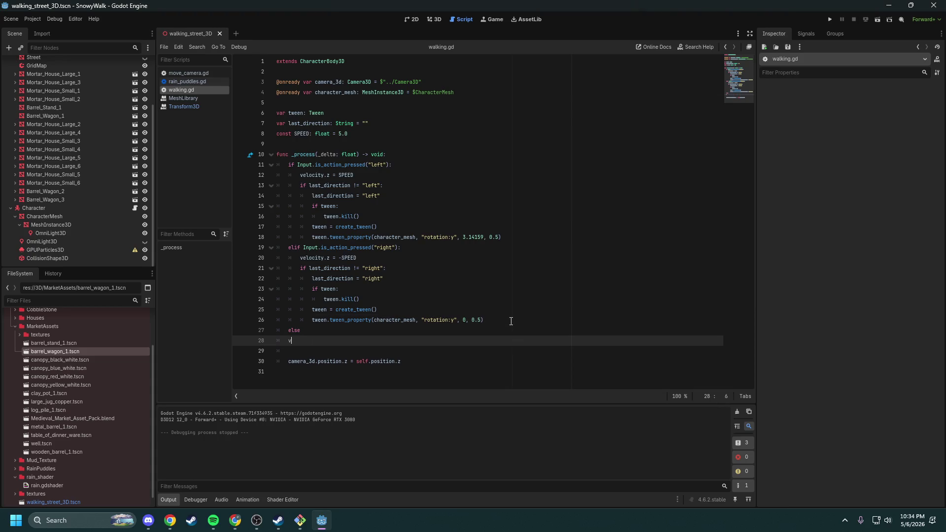
pyautogui.press('Return')
pyautogui.write('z =')
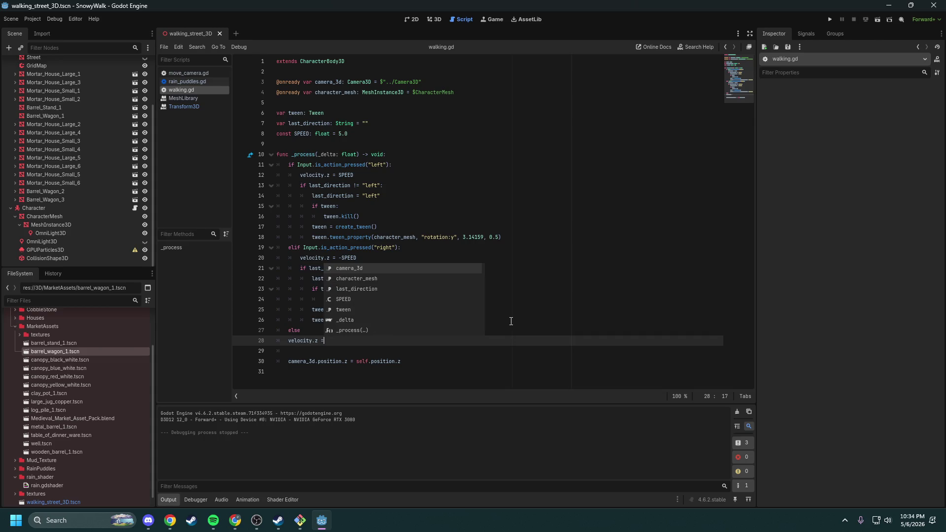
pyautogui.write(' 0.0')
pyautogui.press('Return')
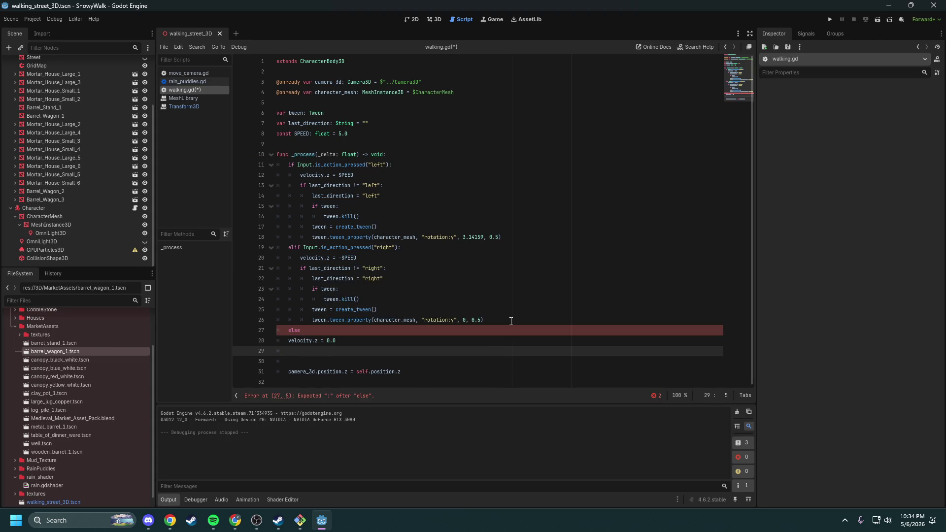
# Step: Fix the else colon and indentation, and set last_direction to an empty string
pyautogui.press('Up')
pyautogui.press('Up')
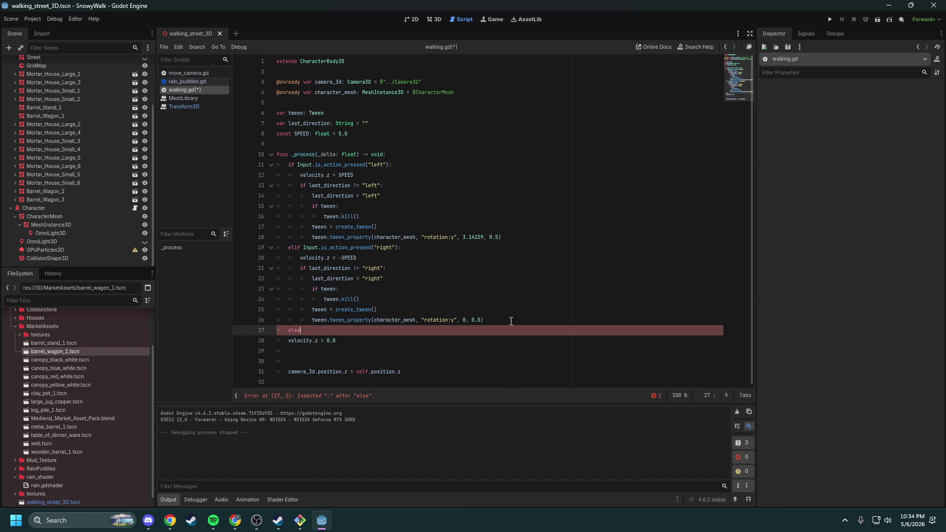
pyautogui.press('Down')
pyautogui.press('Home')
pyautogui.press('Tab')
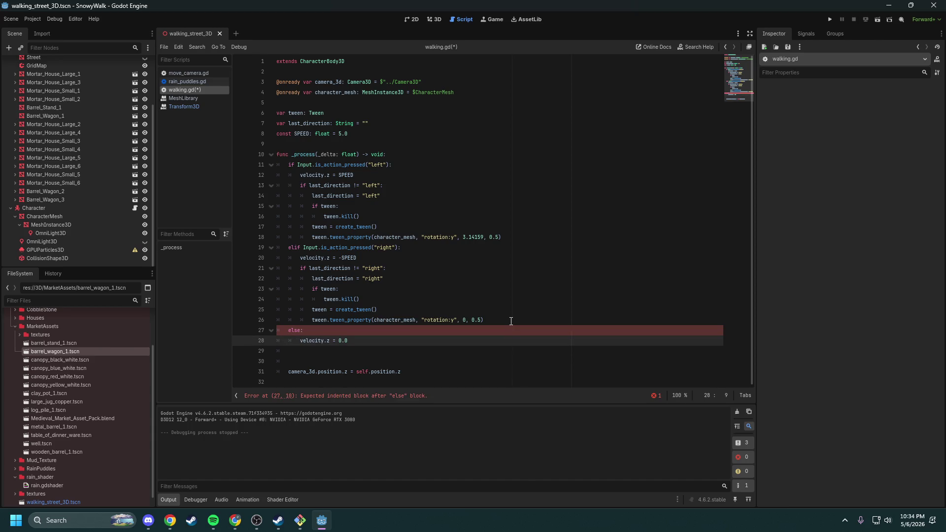
pyautogui.press('Down')
pyautogui.write('las')
pyautogui.press('Return')
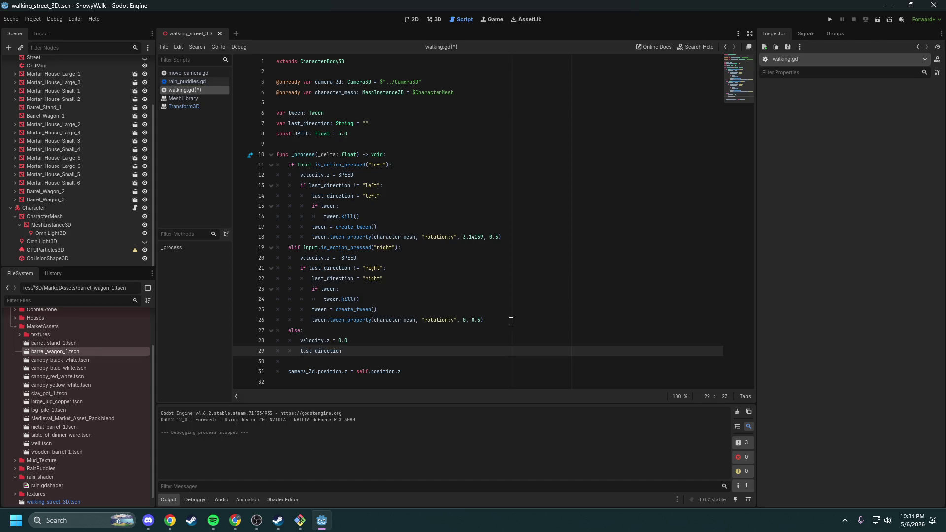
pyautogui.write('"')
# Step: Call move_and_slide() below the else block, save, and run the project
pyautogui.press('Down')
pyautogui.press('Return')
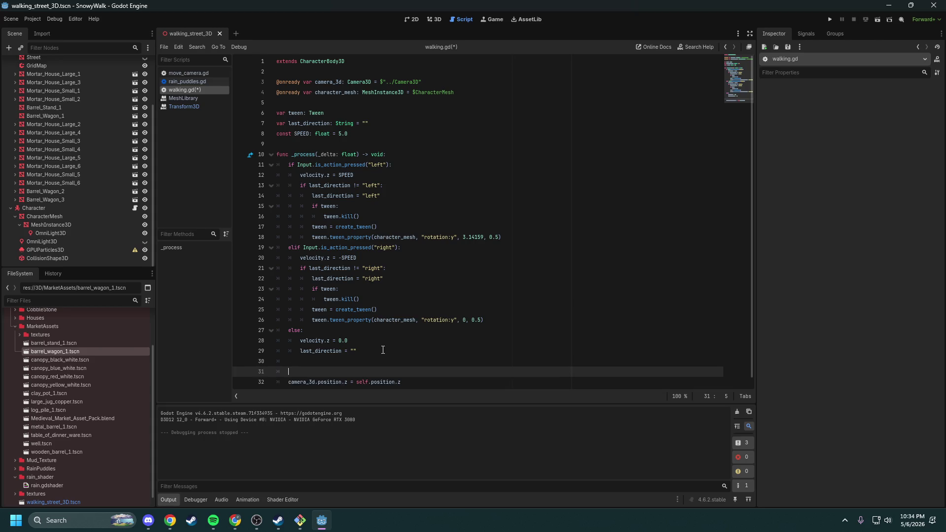
pyautogui.write('move')
pyautogui.press('Return')
pyautogui.hotkey('ctrl', 's')
pyautogui.click(383, 350)
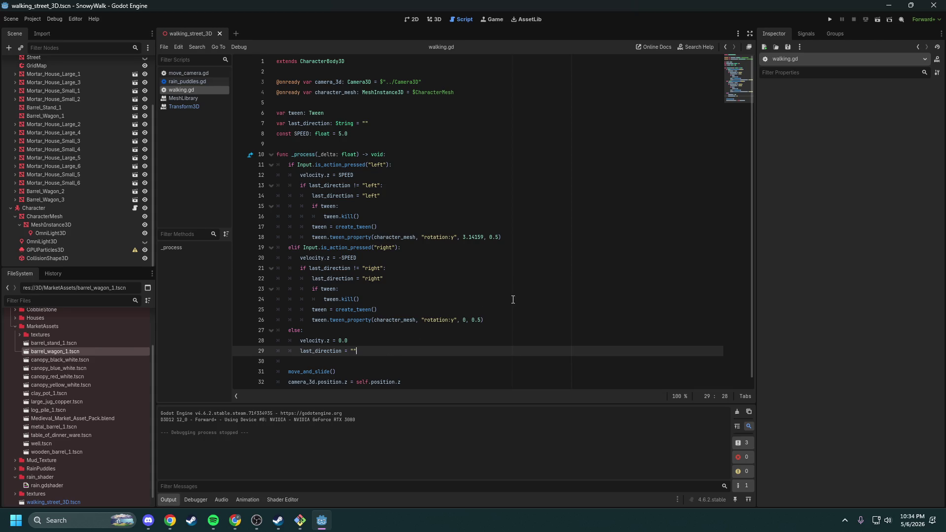
pyautogui.click(828, 16)
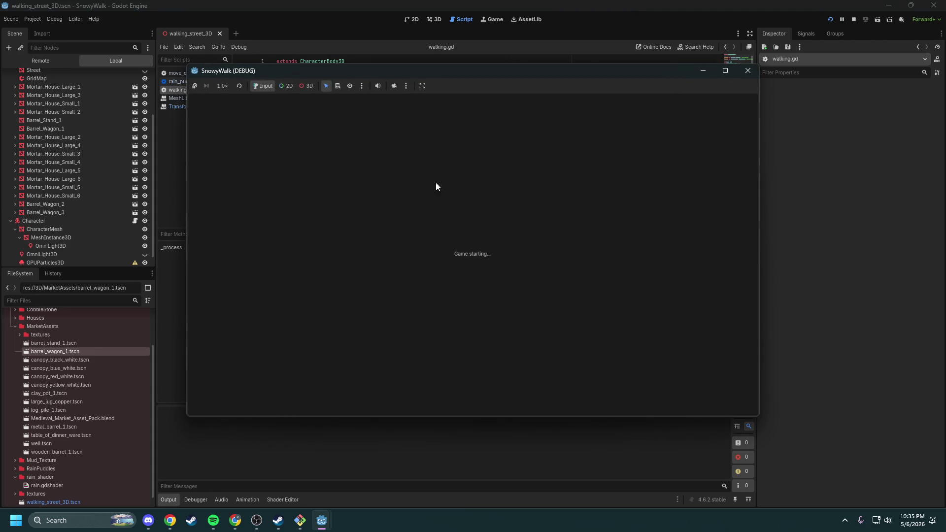
# Step: Walk the capsule right into the barrel wagon and back left, then close the game and show 2D
pyautogui.press('d')
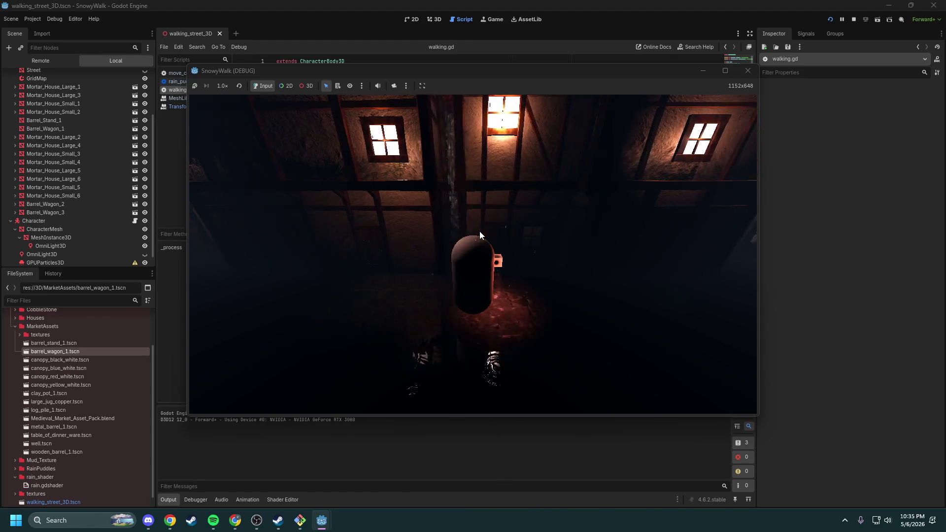
pyautogui.press('d')
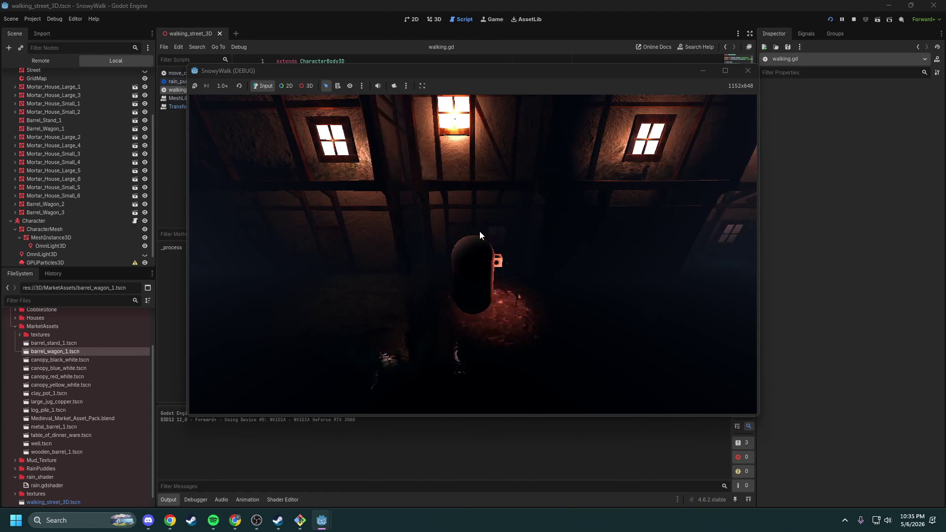
pyautogui.press('d')
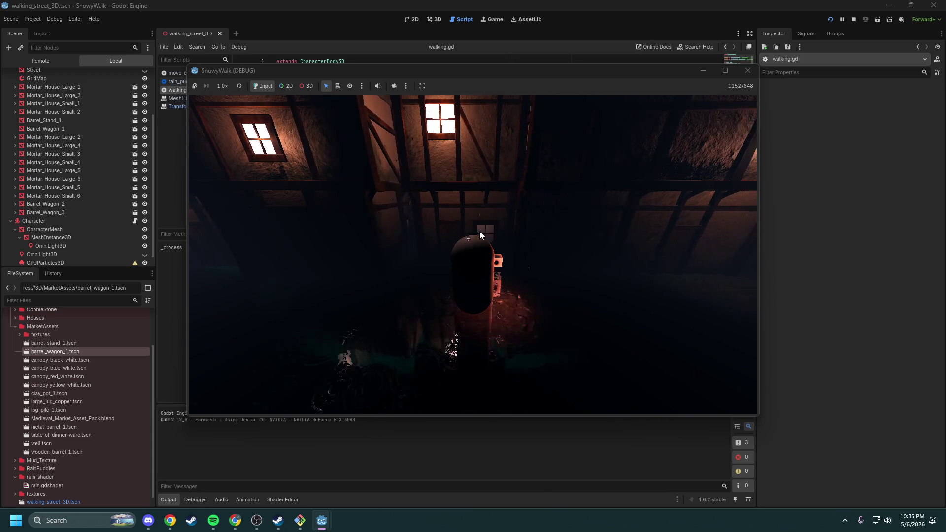
pyautogui.press('d')
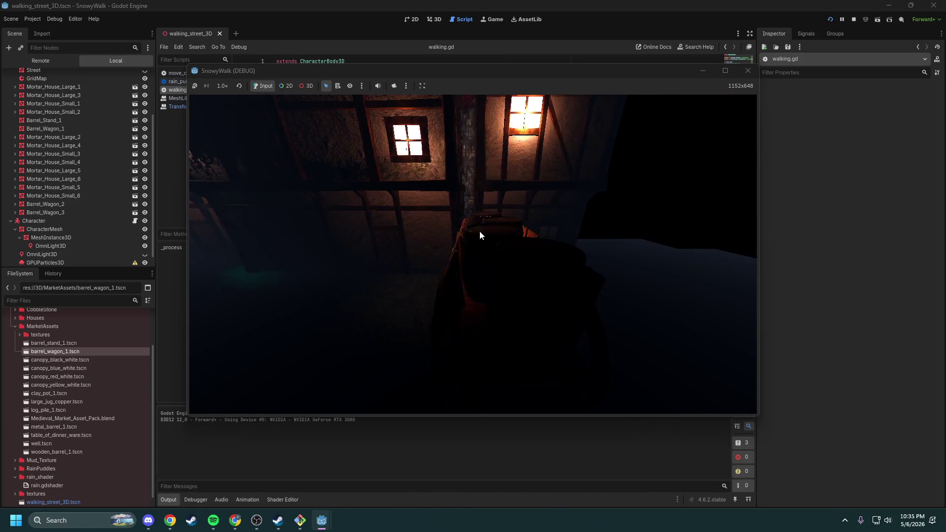
pyautogui.press('a')
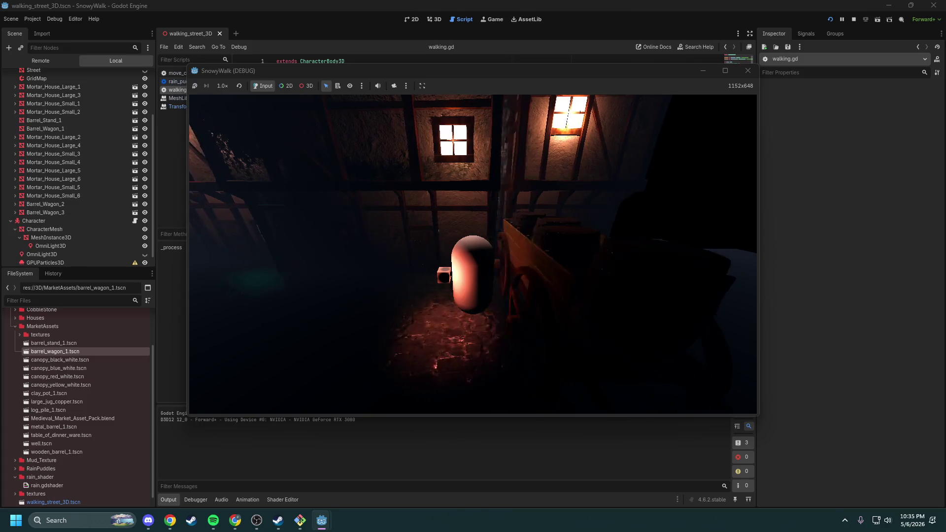
pyautogui.press('d')
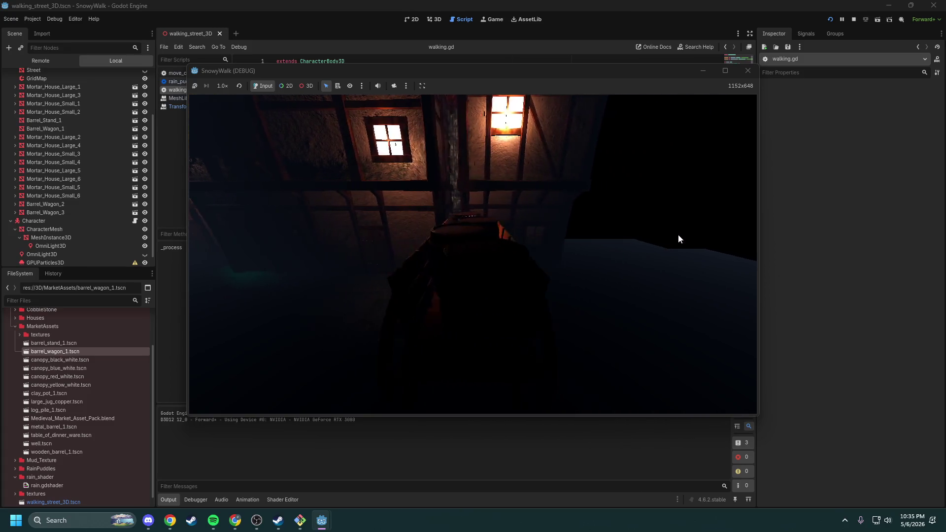
pyautogui.press('a')
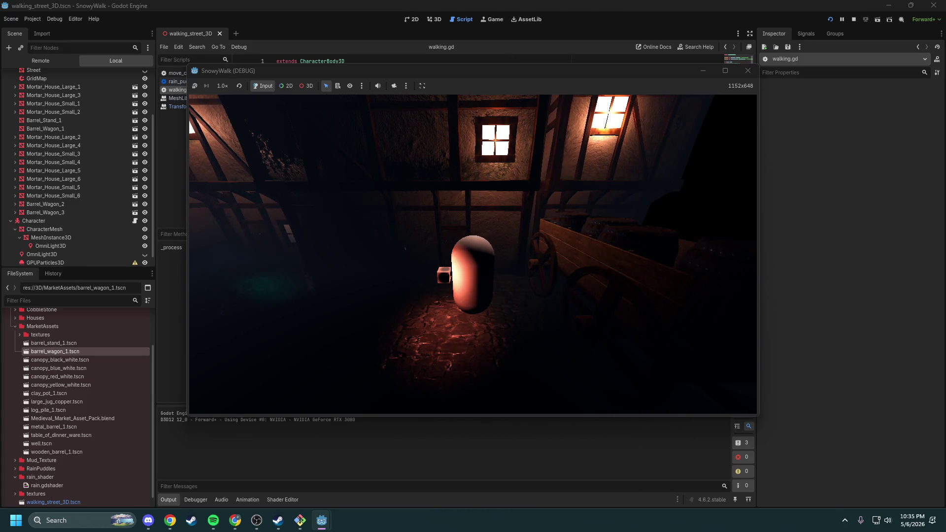
pyautogui.hotkey('alt', 'Tab')
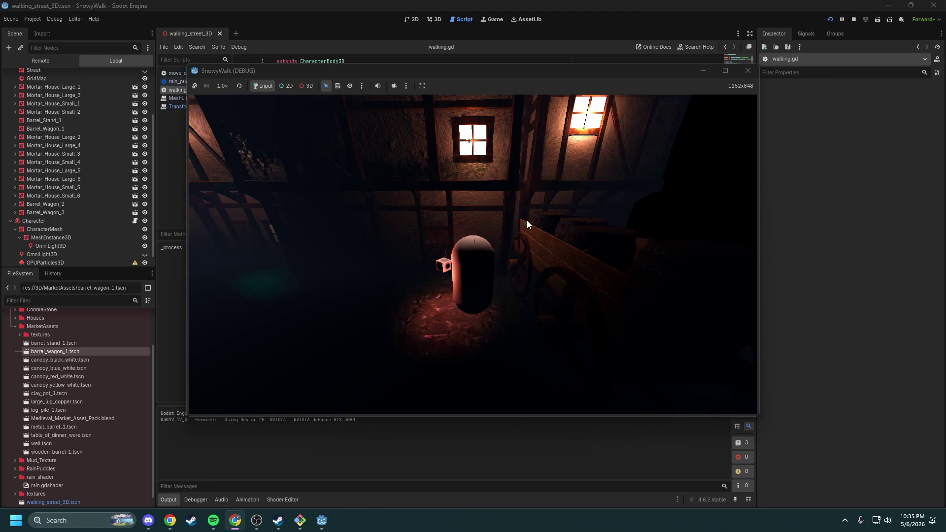
pyautogui.press('d')
pyautogui.press('a')
pyautogui.hotkey('alt', 'Tab')
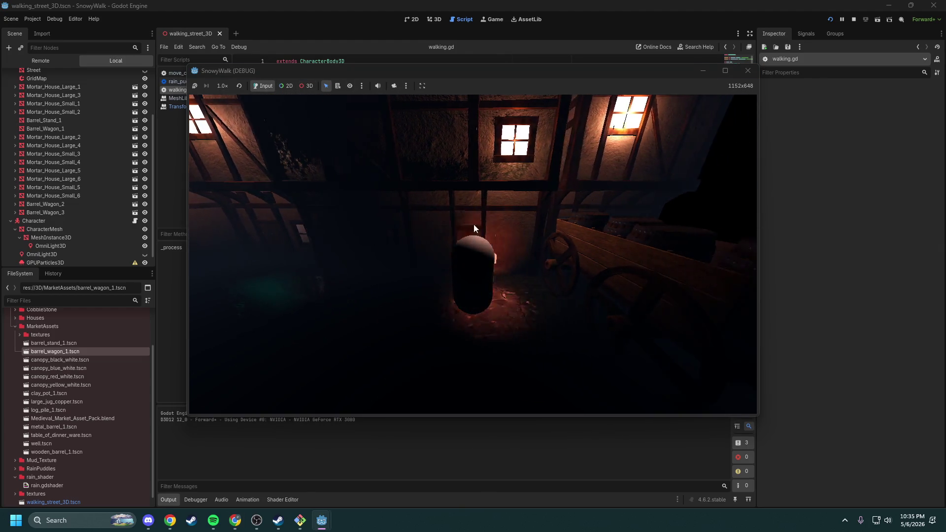
pyautogui.click(748, 71)
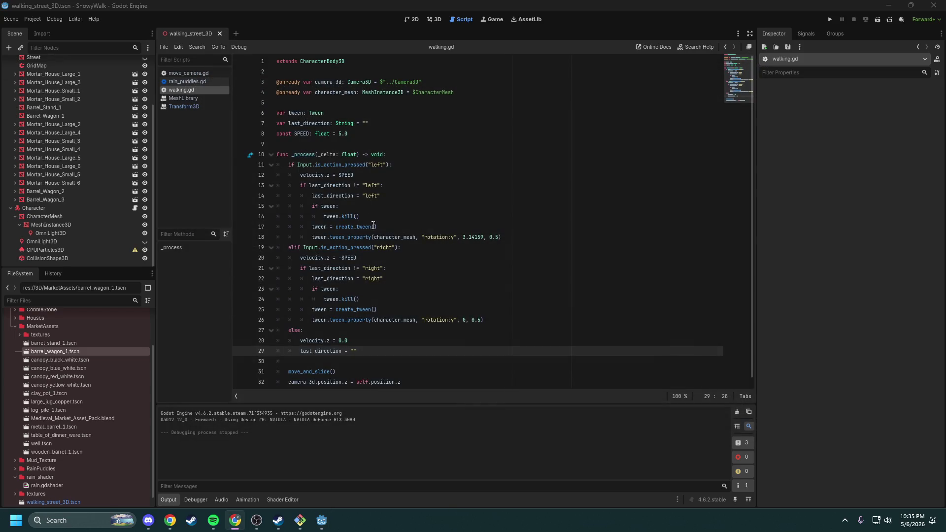
pyautogui.hotkey('ctrl', 'F1')
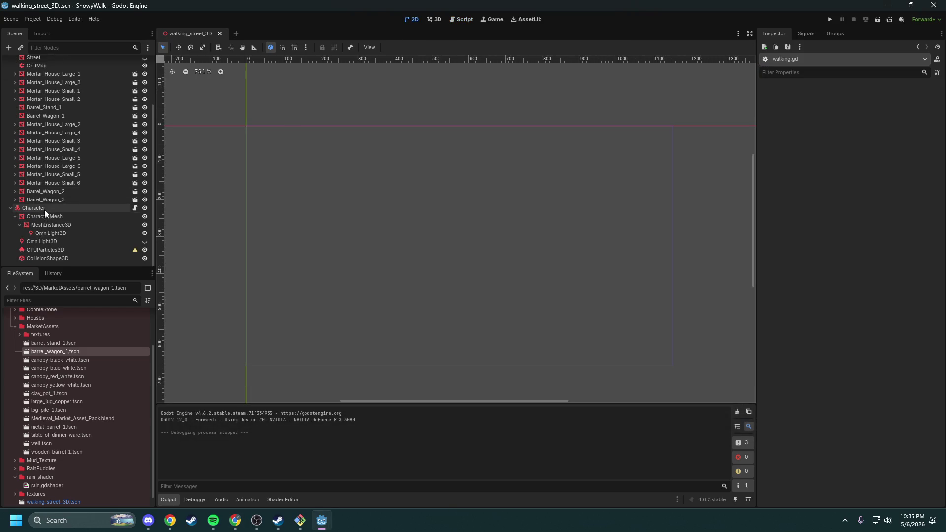
# Step: Select Character and inspect its CharacterBody3D Floor and Collision settings
pyautogui.click(44, 209)
pyautogui.click(787, 158)
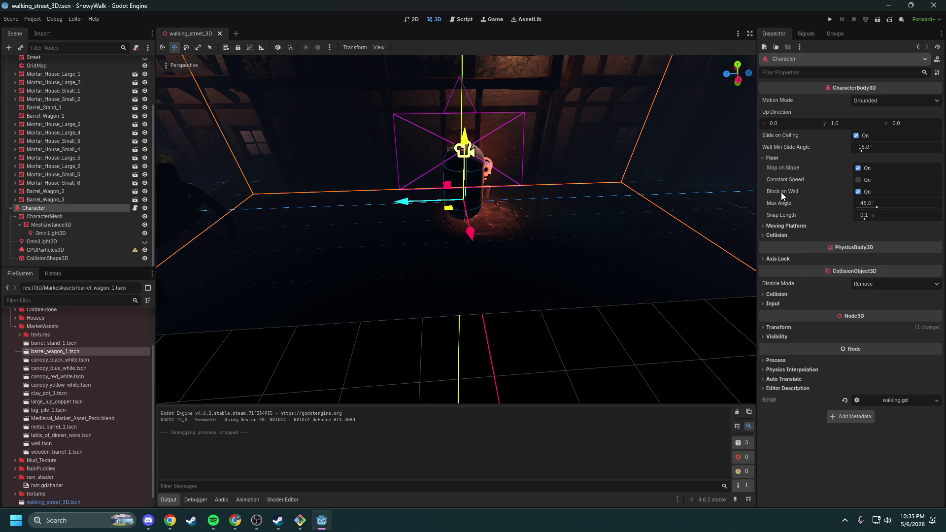
pyautogui.click(779, 159)
pyautogui.click(780, 177)
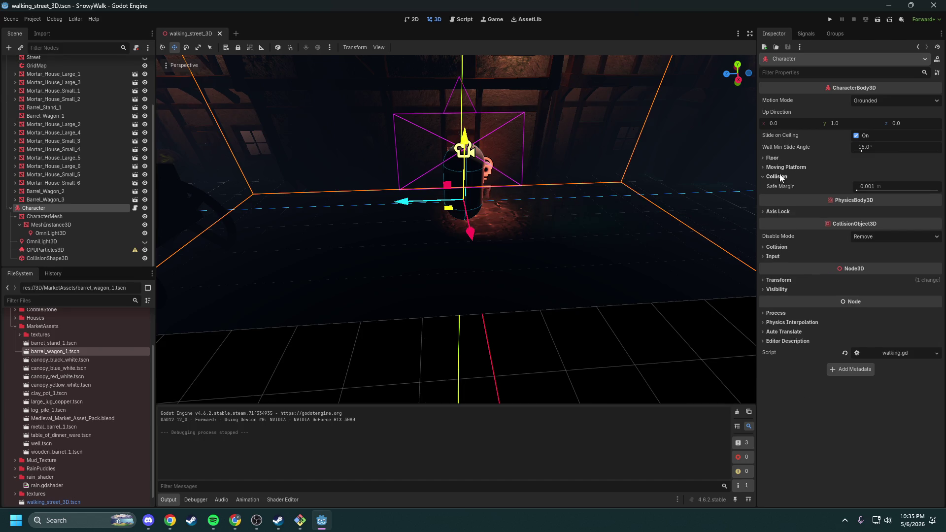
pyautogui.click(786, 179)
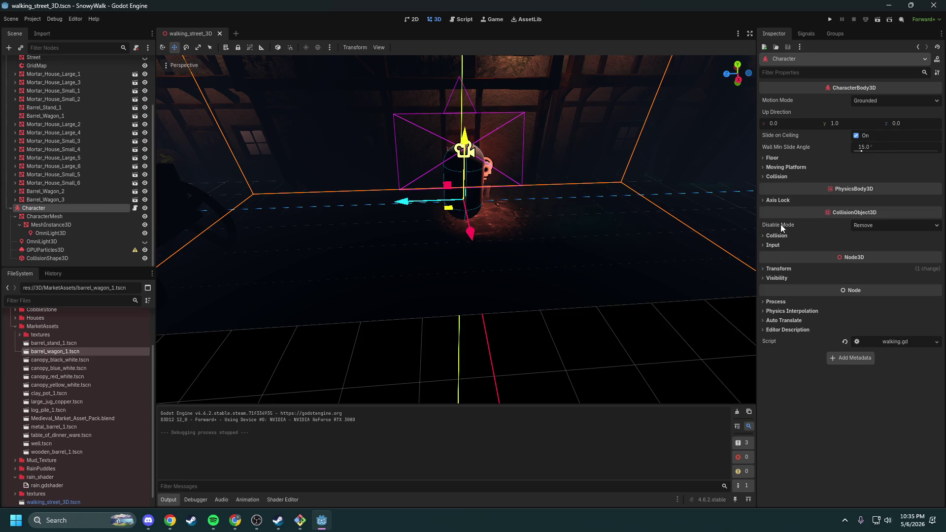
# Step: Set the Character's physics Disable Mode to Keep Active
pyautogui.moveTo(781, 224)
pyautogui.click(774, 236)
pyautogui.moveTo(768, 226)
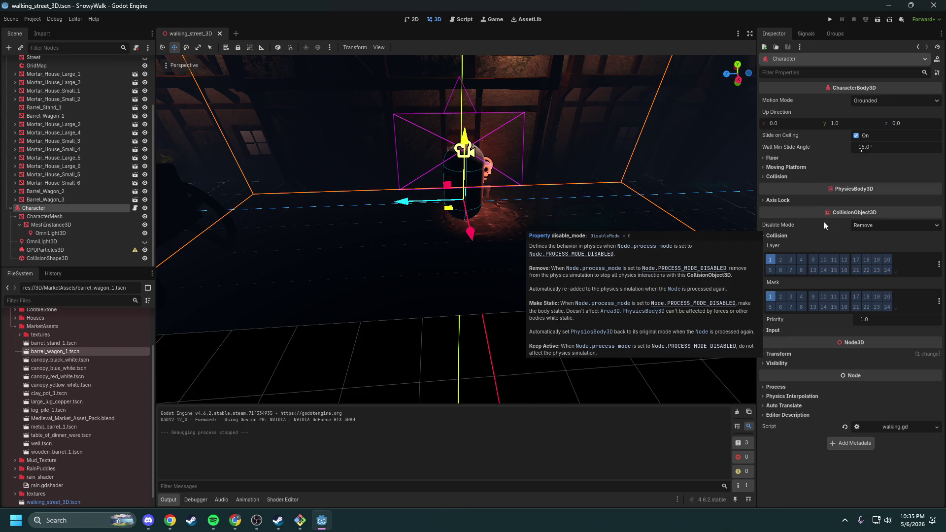
pyautogui.click(872, 225)
pyautogui.click(878, 256)
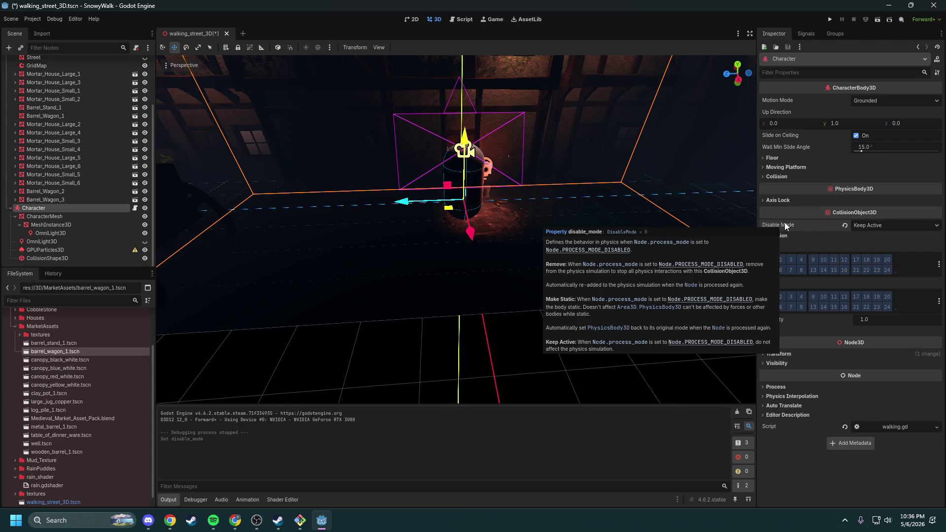
# Step: Check the Character's 0.001 safe margin, then save, playtest and close the SnowyWalk game
pyautogui.click(777, 176)
pyautogui.click(830, 19)
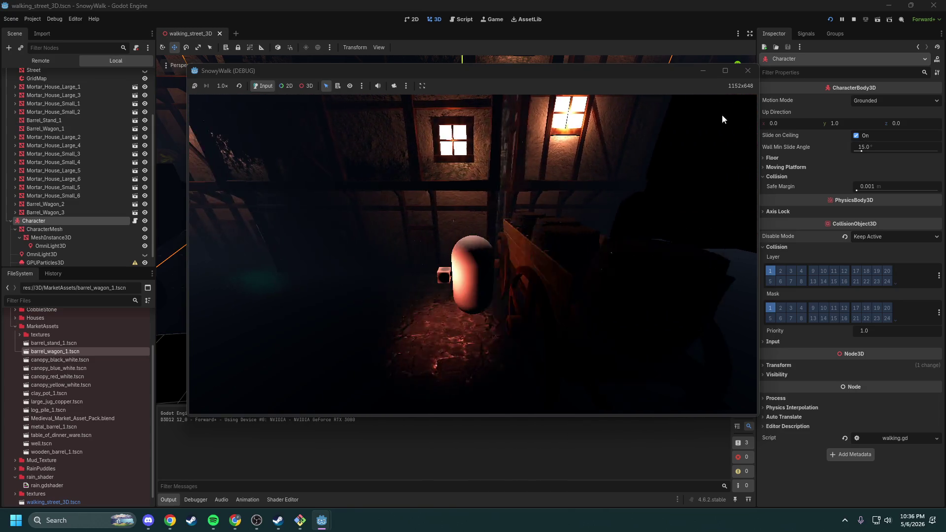
pyautogui.click(748, 71)
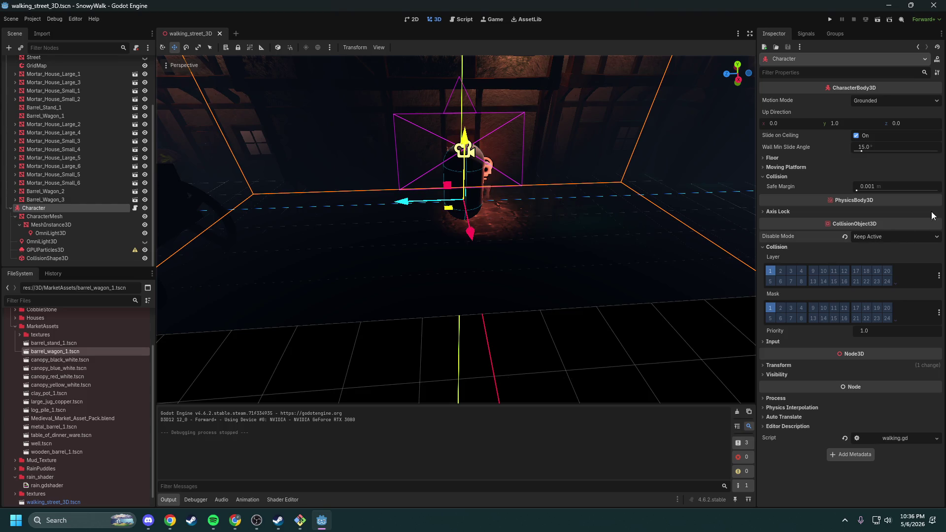
pyautogui.click(785, 341)
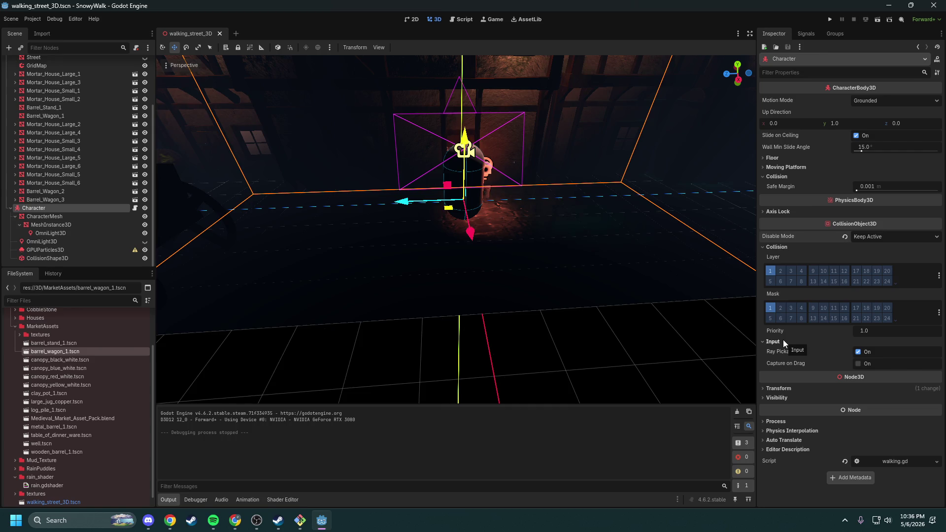
pyautogui.click(783, 342)
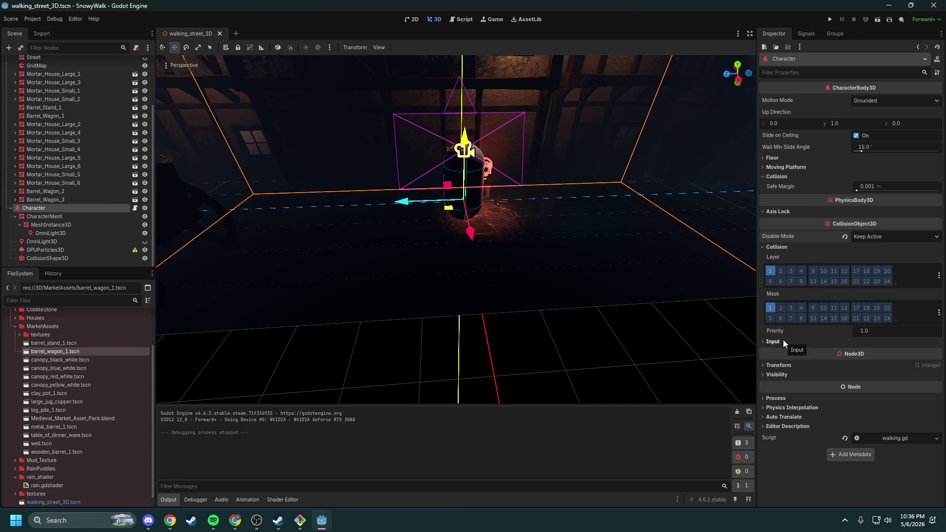
pyautogui.hotkey('alt', 'Tab')
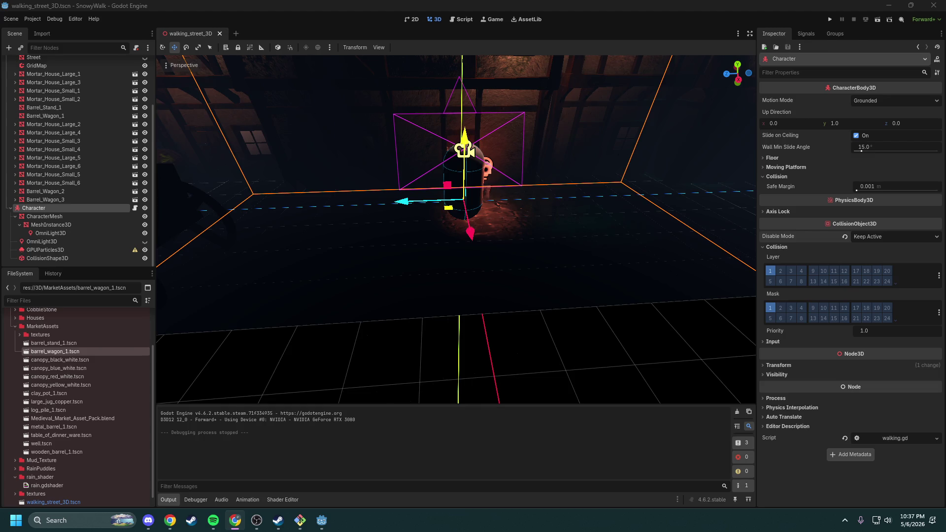
# Step: Rename func _process to _physics_process on line 10 of walking.gd and save the script
pyautogui.click(469, 20)
pyautogui.click(301, 154)
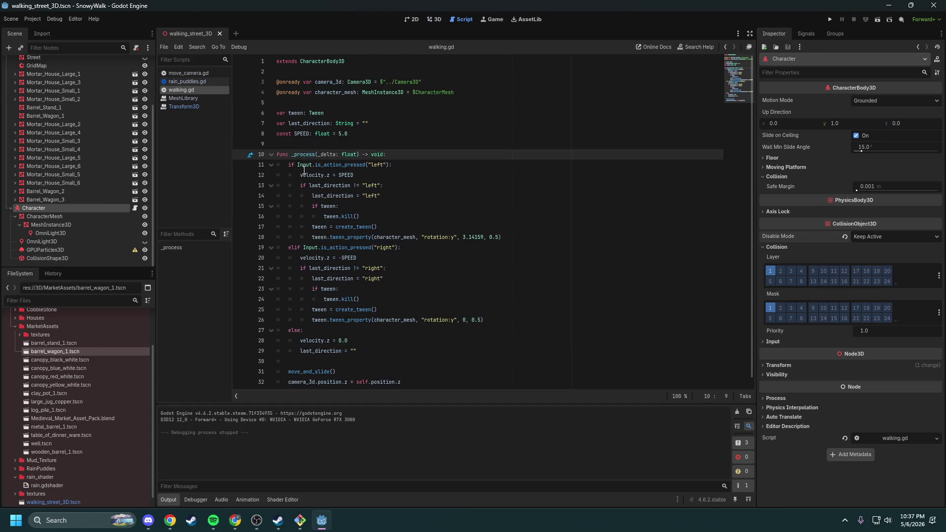
pyautogui.write('_ph')
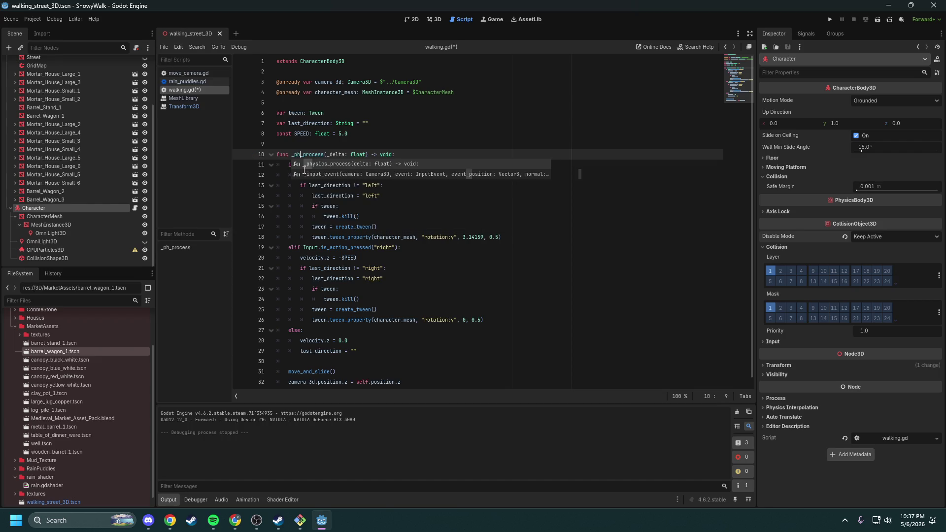
pyautogui.write('ysics')
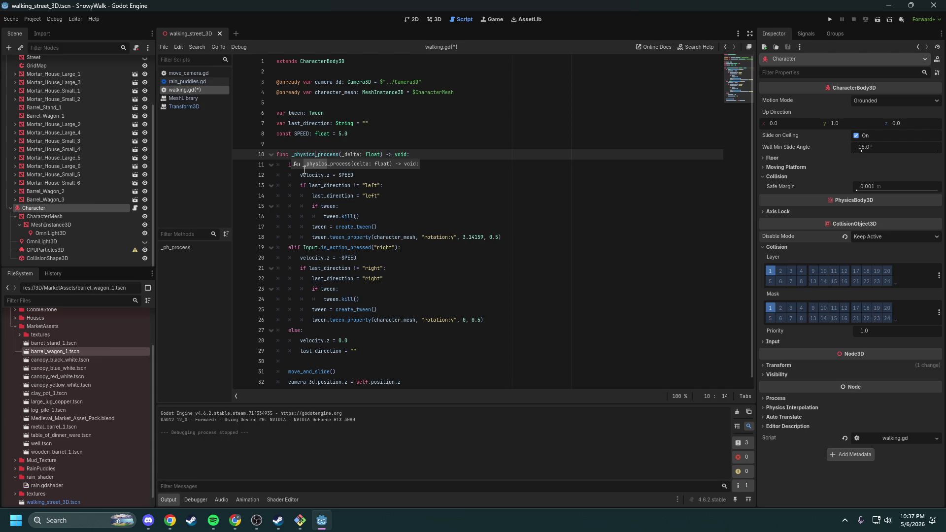
pyautogui.click(374, 134)
pyautogui.hotkey('ctrl', 's')
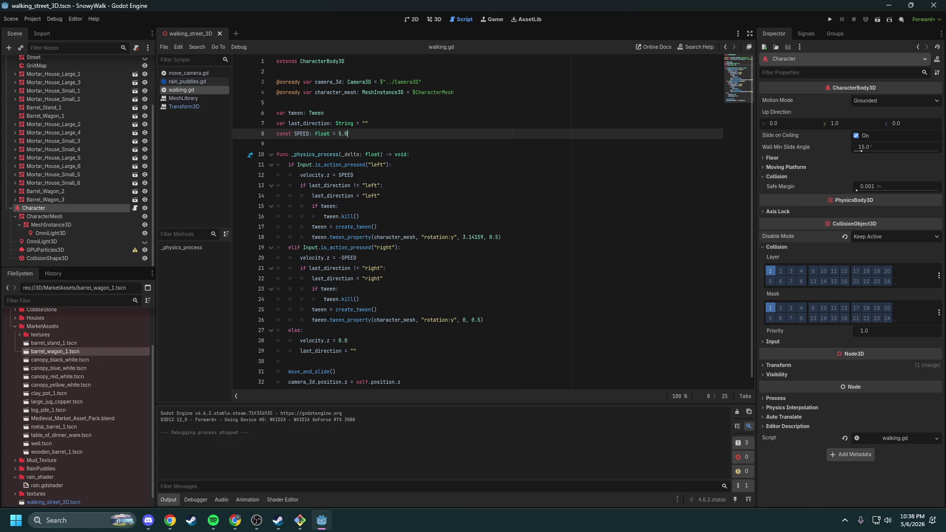
pyautogui.click(236, 521)
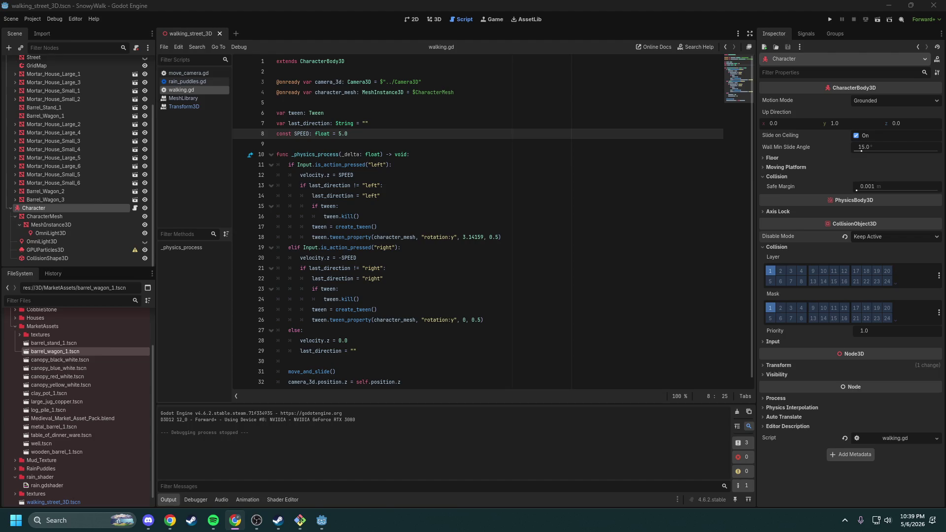
pyautogui.click(459, 175)
# Step: Leave walking.gd unchanged and return to the 3D view of the street scene
pyautogui.hotkey('ctrl', 'a')
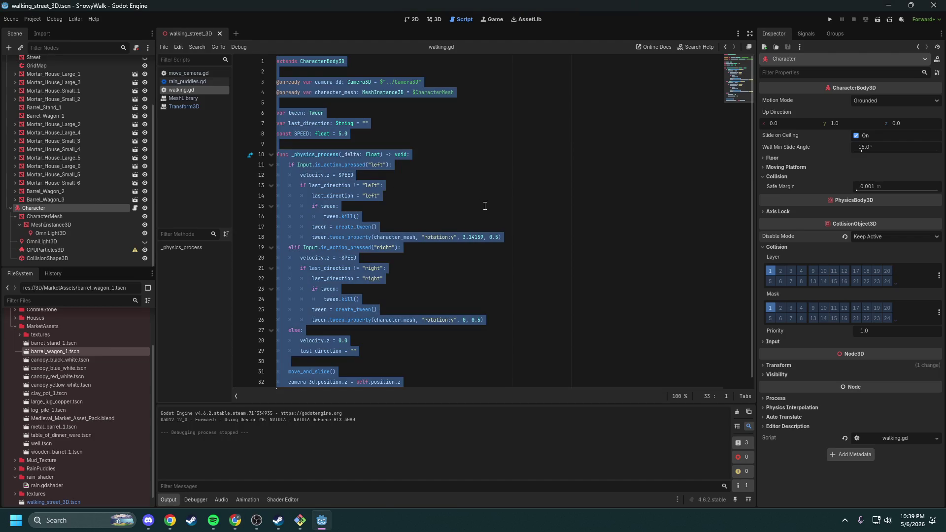
pyautogui.click(485, 206)
pyautogui.hotkey('alt', 'Tab')
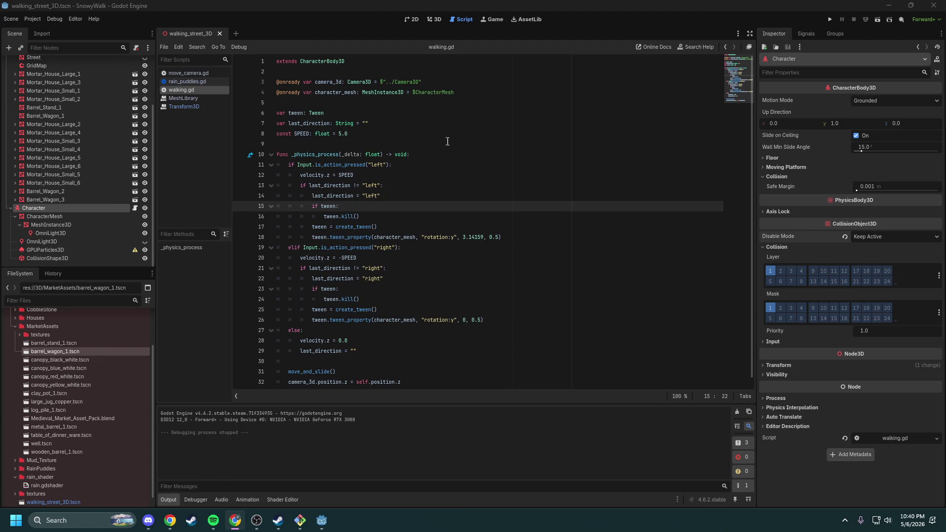
pyautogui.click(413, 19)
pyautogui.click(434, 19)
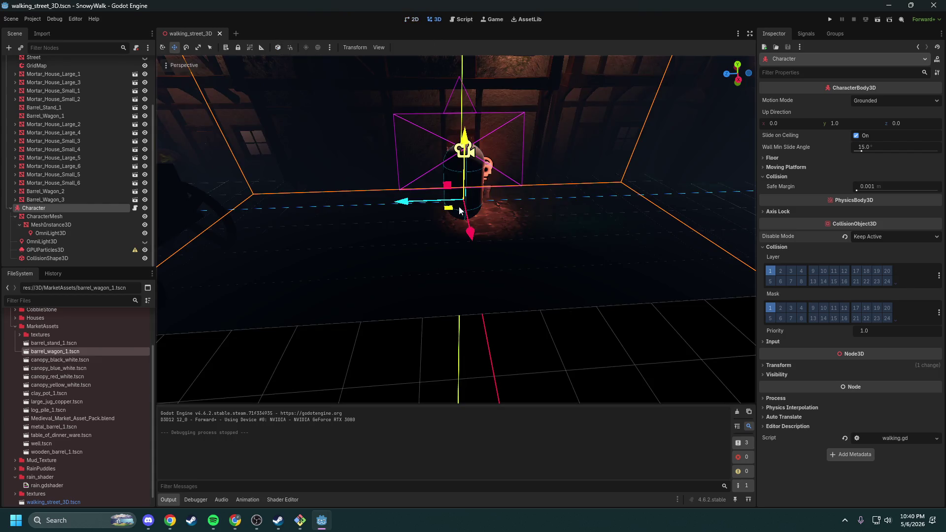
# Step: Expand Barrel_Wagon_2 in the Scene dock and select its Area3D child
pyautogui.moveTo(473, 320); pyautogui.dragTo(473, 321)
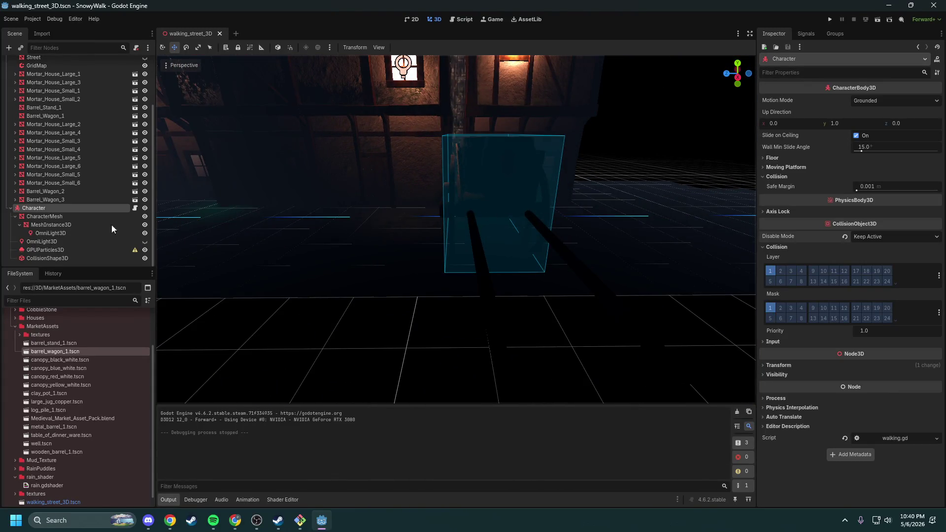
pyautogui.click(37, 192)
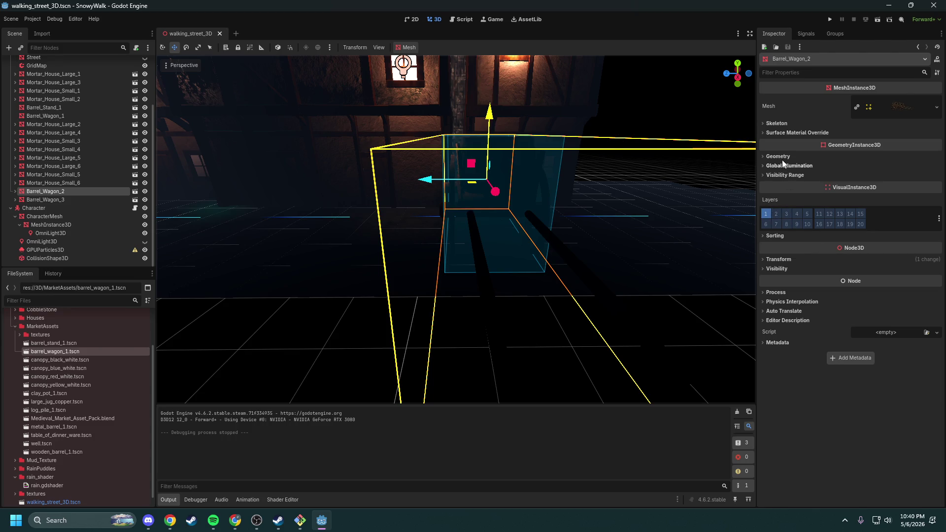
pyautogui.click(14, 192)
pyautogui.click(55, 202)
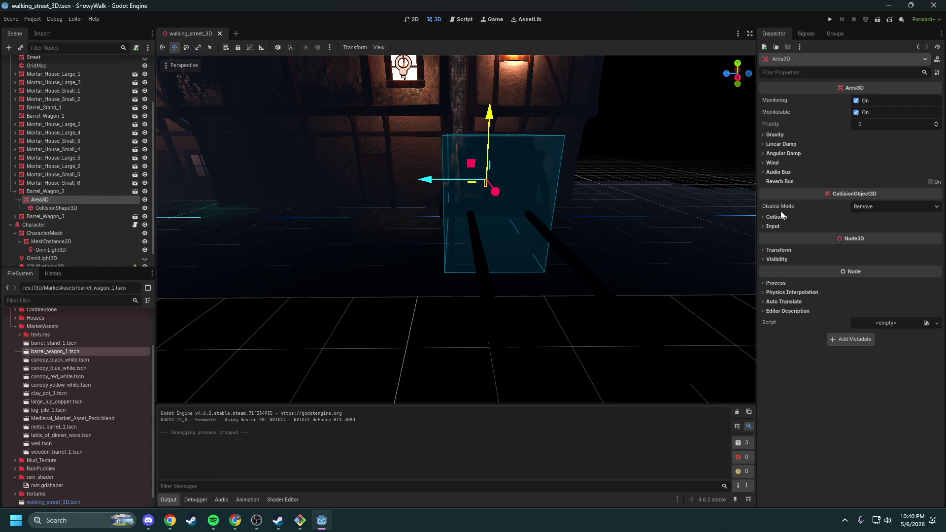
# Step: Turn on most collision layer and mask bits for the Barrel_Wagon_2 and Barrel_Wagon_3 Area3Ds, and save
pyautogui.moveTo(779, 208)
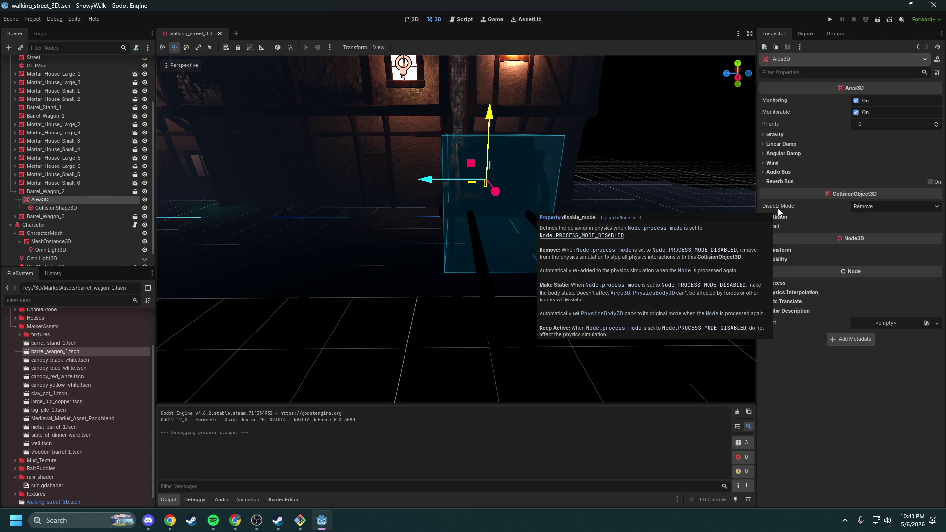
pyautogui.click(787, 216)
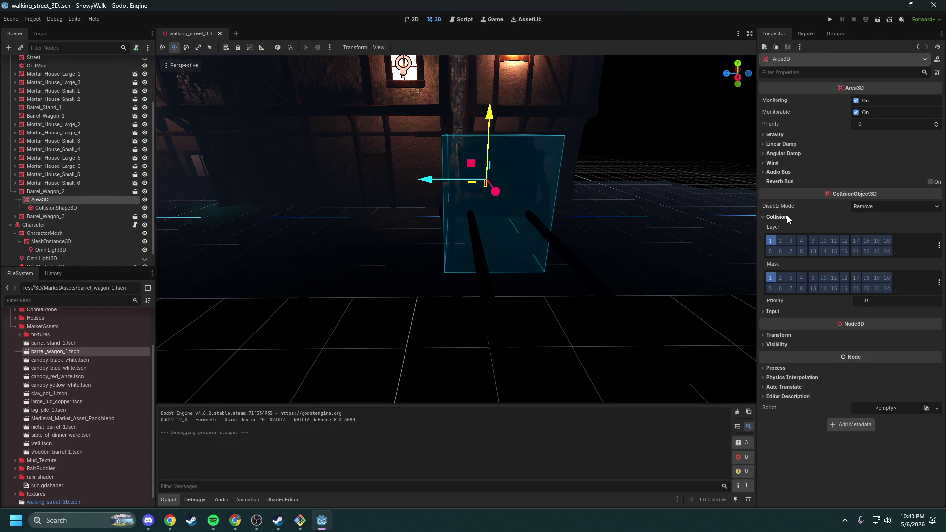
pyautogui.moveTo(781, 241)
pyautogui.mouseDown()
pyautogui.moveTo(887, 244)
pyautogui.moveTo(770, 250)
pyautogui.moveTo(826, 282)
pyautogui.moveTo(888, 287)
pyautogui.mouseUp()
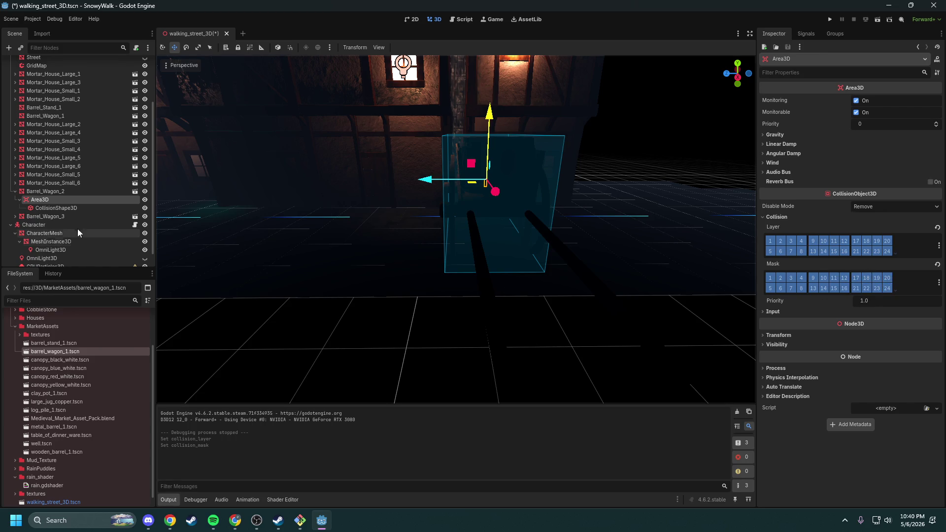
pyautogui.click(16, 217)
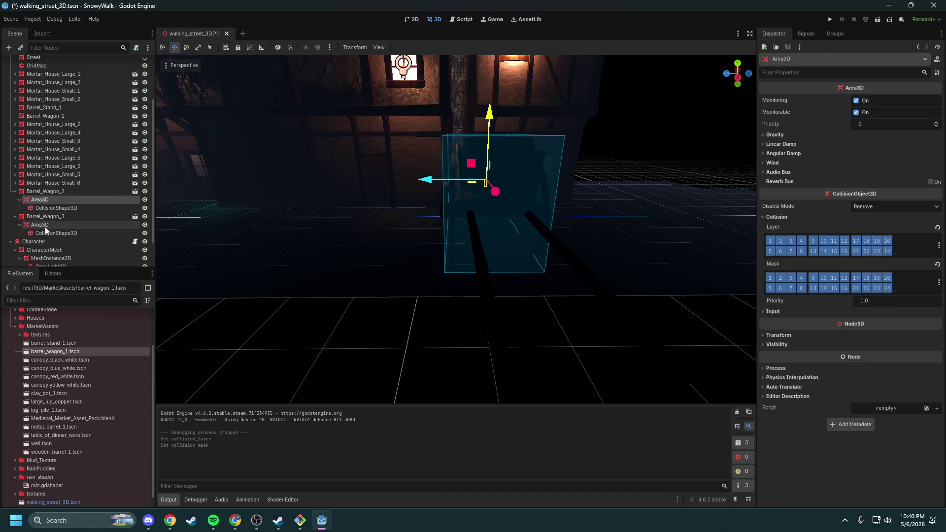
pyautogui.click(44, 225)
pyautogui.click(789, 218)
pyautogui.moveTo(781, 241); pyautogui.dragTo(886, 247)
pyautogui.moveTo(780, 253)
pyautogui.mouseDown()
pyautogui.moveTo(844, 252)
pyautogui.moveTo(870, 279)
pyautogui.moveTo(778, 284)
pyautogui.moveTo(889, 287)
pyautogui.mouseUp()
pyautogui.hotkey('ctrl', 's')
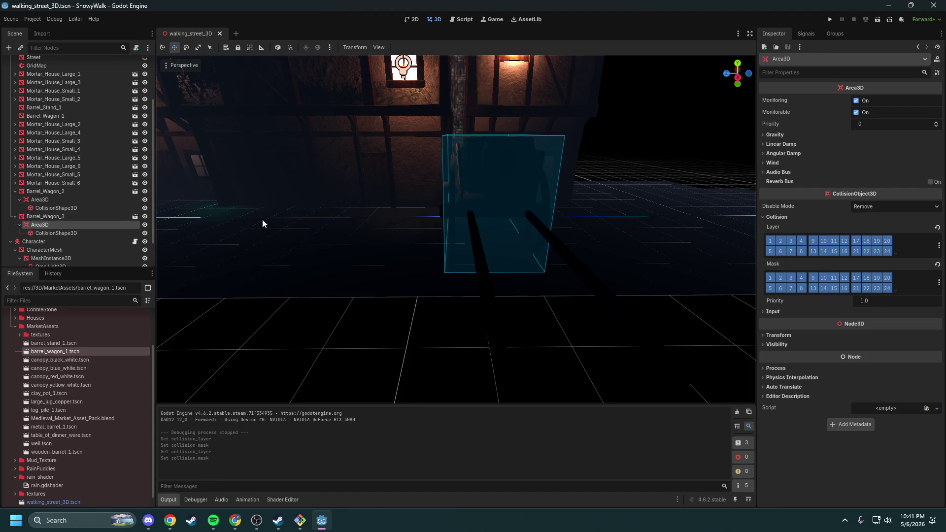
# Step: Set the Character's Disable Mode to Remove, enable most of its collision bits, save and playtest
pyautogui.click(47, 242)
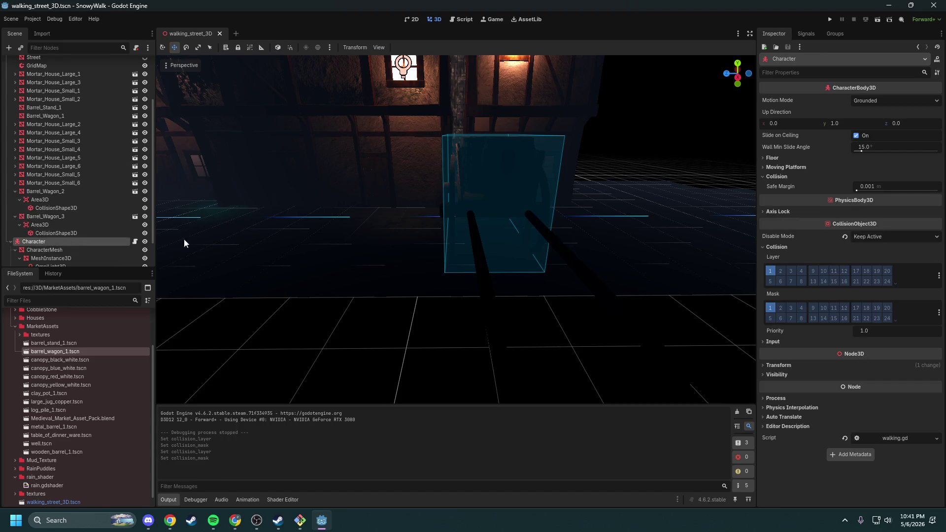
pyautogui.click(890, 234)
pyautogui.click(883, 247)
pyautogui.moveTo(788, 274)
pyautogui.mouseDown()
pyautogui.moveTo(855, 270)
pyautogui.moveTo(882, 281)
pyautogui.moveTo(777, 282)
pyautogui.moveTo(884, 308)
pyautogui.moveTo(779, 318)
pyautogui.mouseUp()
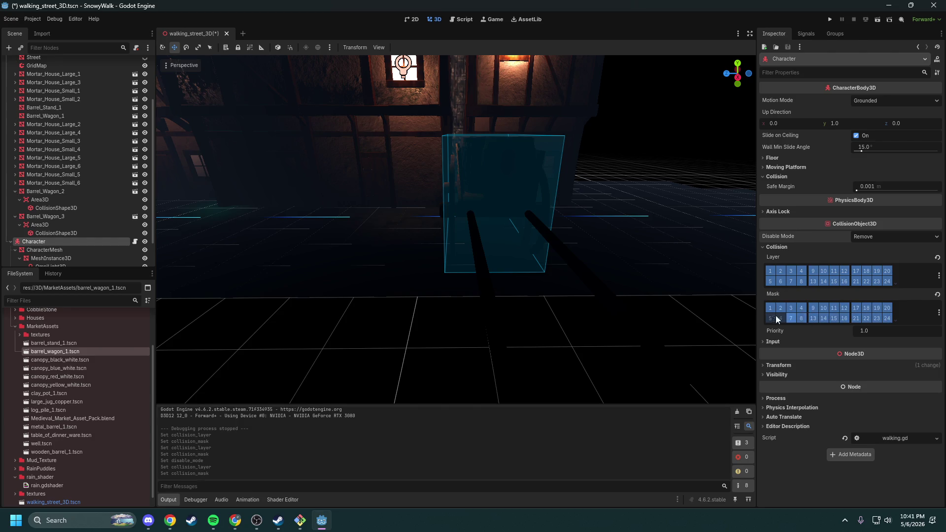
pyautogui.hotkey('ctrl', 's')
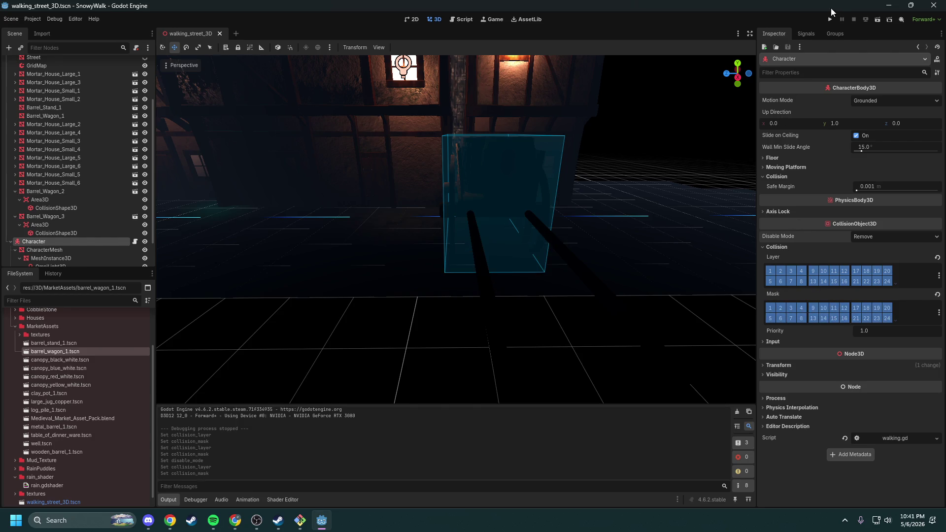
pyautogui.click(829, 21)
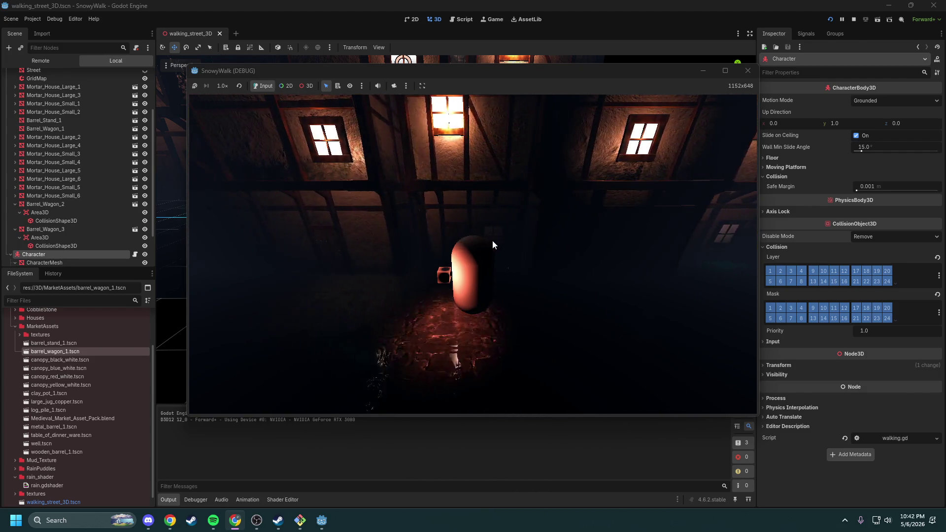
# Step: Turn the capsule near the barrel wagon in the game, then select the Character's CollisionShape3D
pyautogui.press('d')
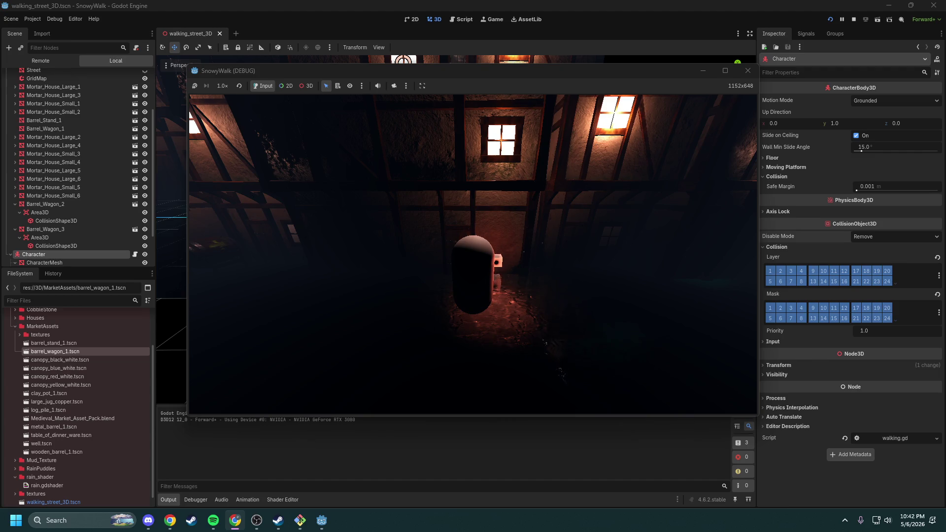
pyautogui.scroll(-2, 63, 236)
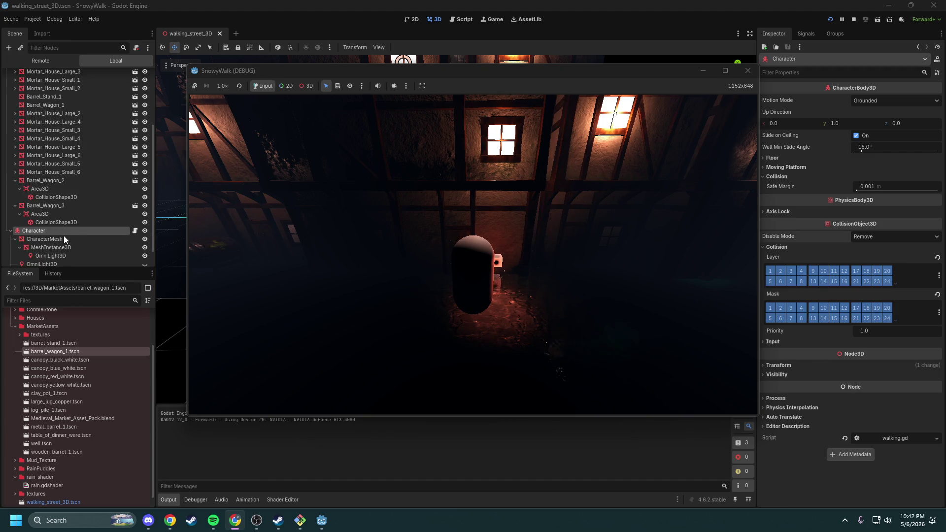
pyautogui.scroll(-2, 72, 233)
pyautogui.click(63, 259)
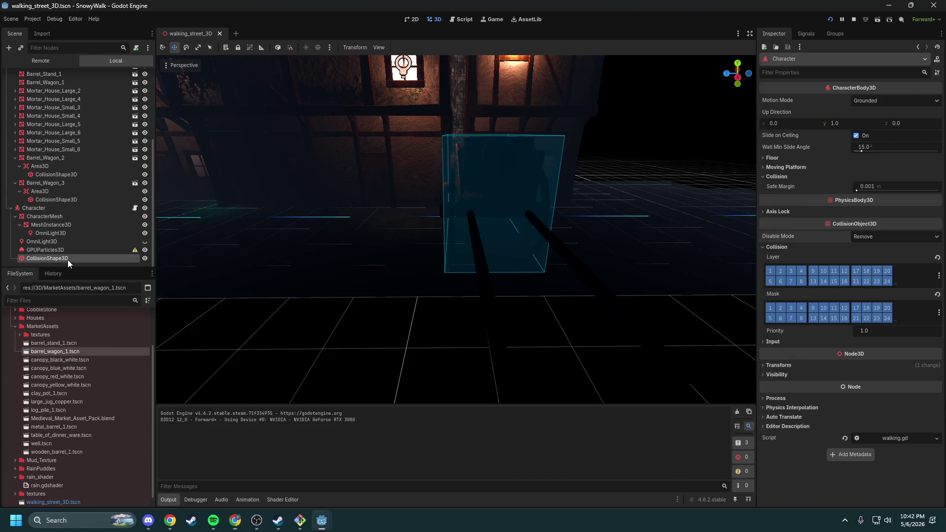
# Step: Check the Character's CapsuleShape3D (radius 0.5 m, height 2.0 m) up close, then select the Character body
pyautogui.click(67, 173)
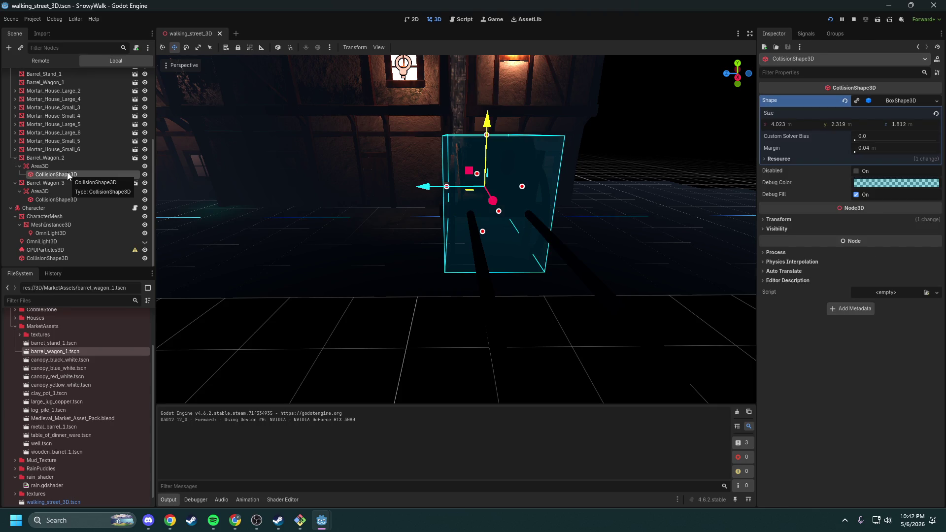
pyautogui.click(67, 257)
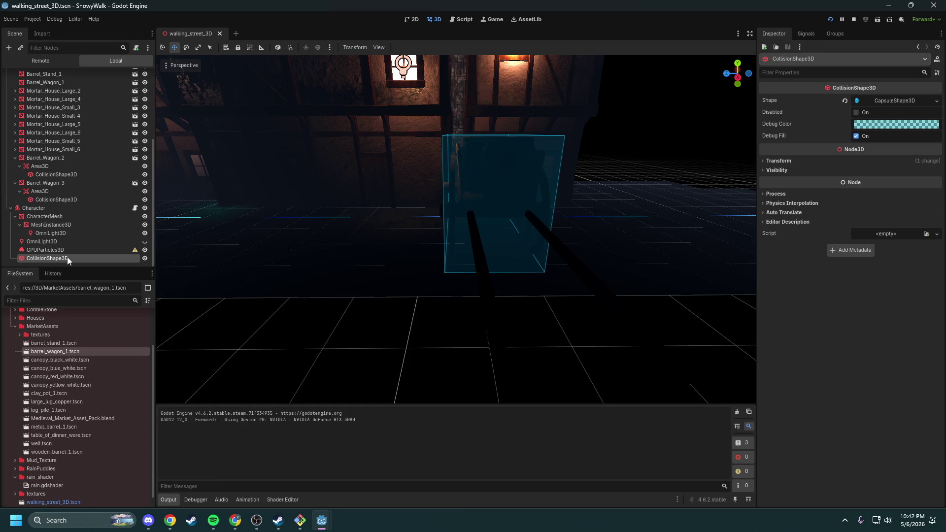
pyautogui.click(883, 101)
pyautogui.press('f')
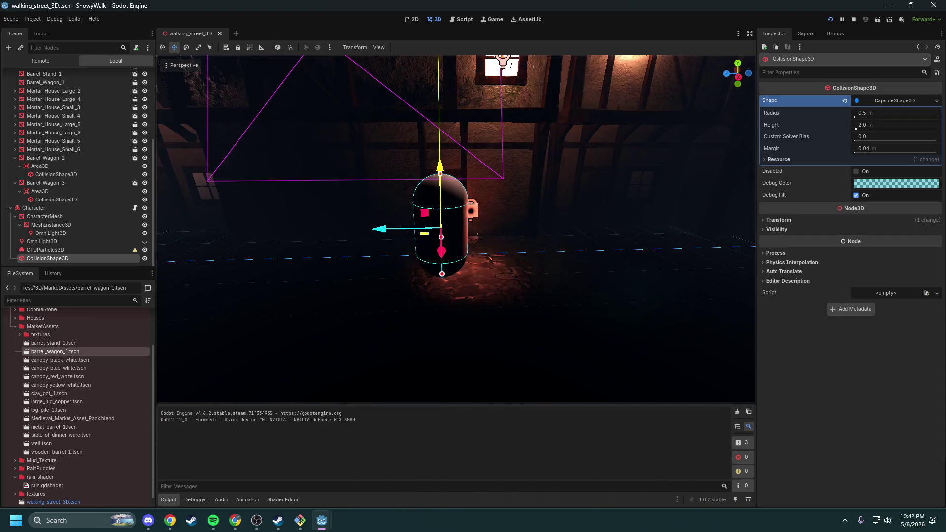
pyautogui.moveTo(472, 240); pyautogui.dragTo(502, 332)
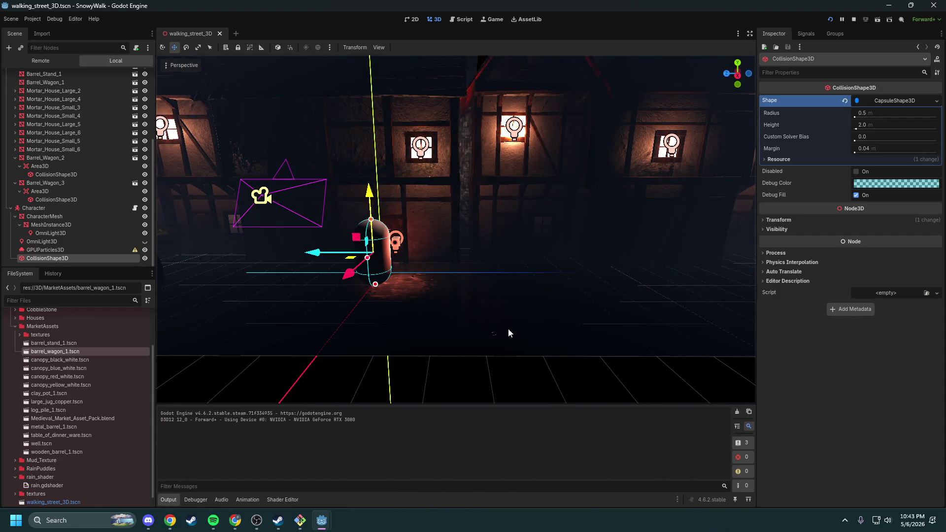
pyautogui.hotkey('alt', 'Tab')
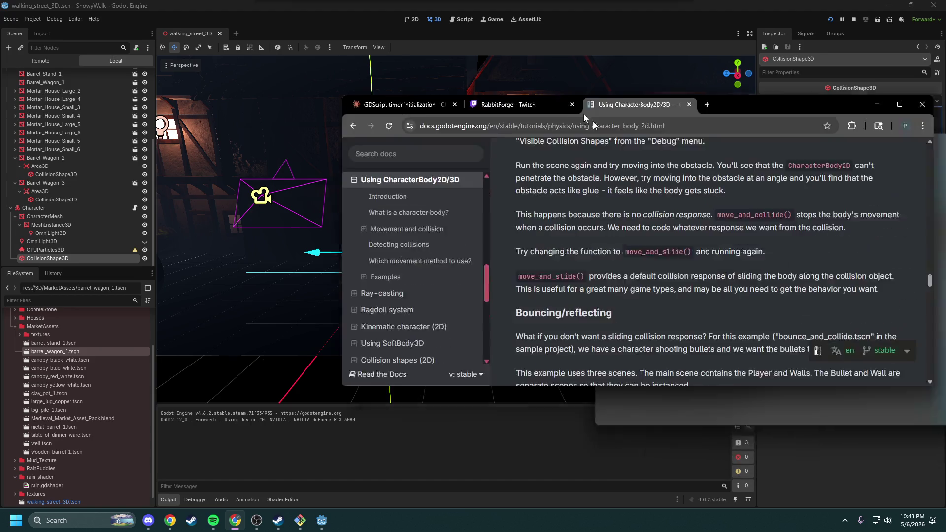
pyautogui.moveTo(593, 120)
pyautogui.mouseDown()
pyautogui.moveTo(909, 359)
pyautogui.moveTo(945, 444)
pyautogui.mouseUp()
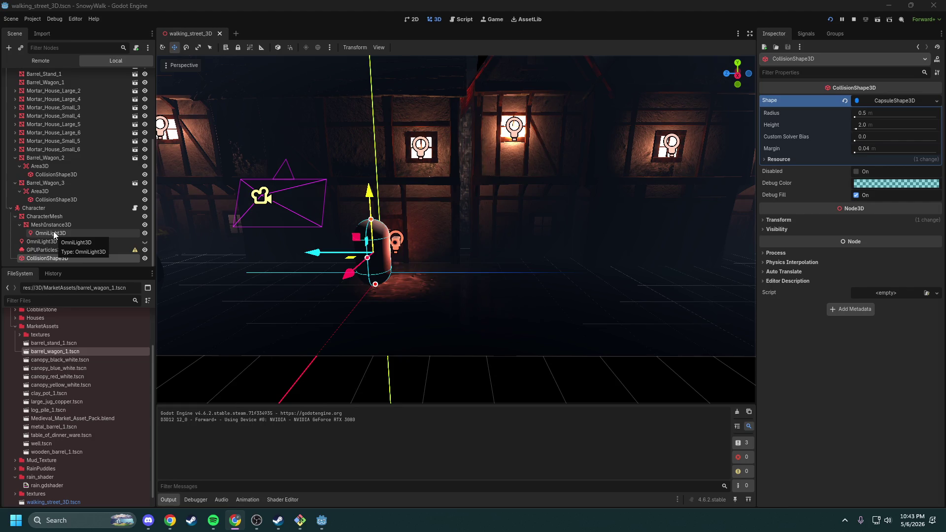
pyautogui.click(37, 209)
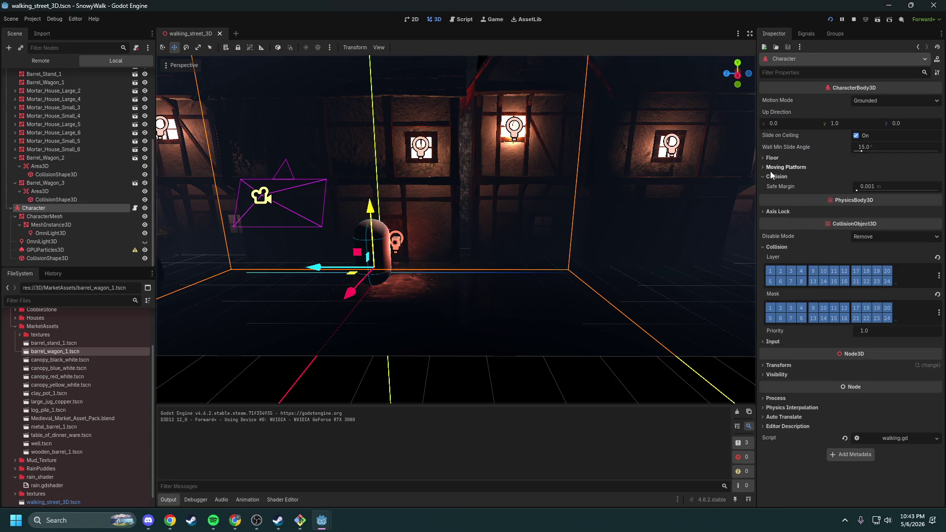
# Step: Change the Character's Motion Mode from Grounded to Floating, then save and run the game
pyautogui.click(791, 167)
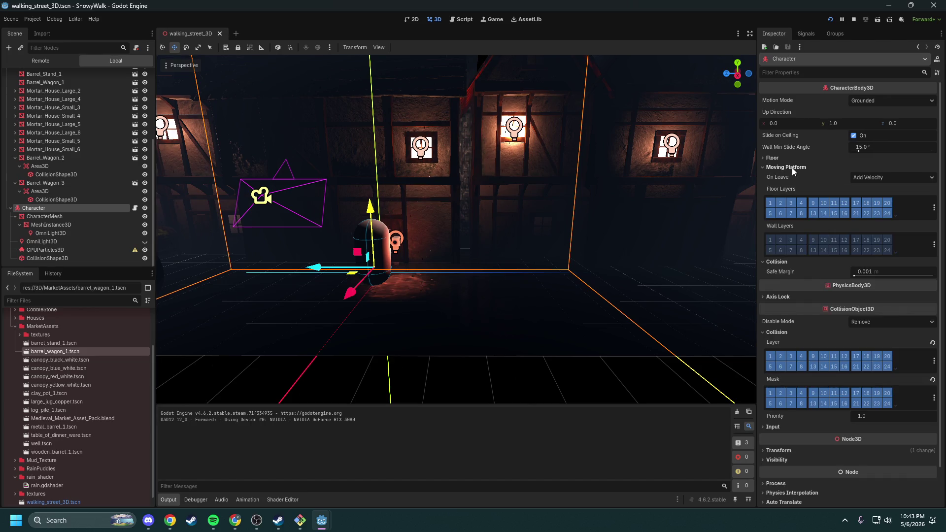
pyautogui.click(797, 167)
pyautogui.click(767, 156)
pyautogui.click(771, 156)
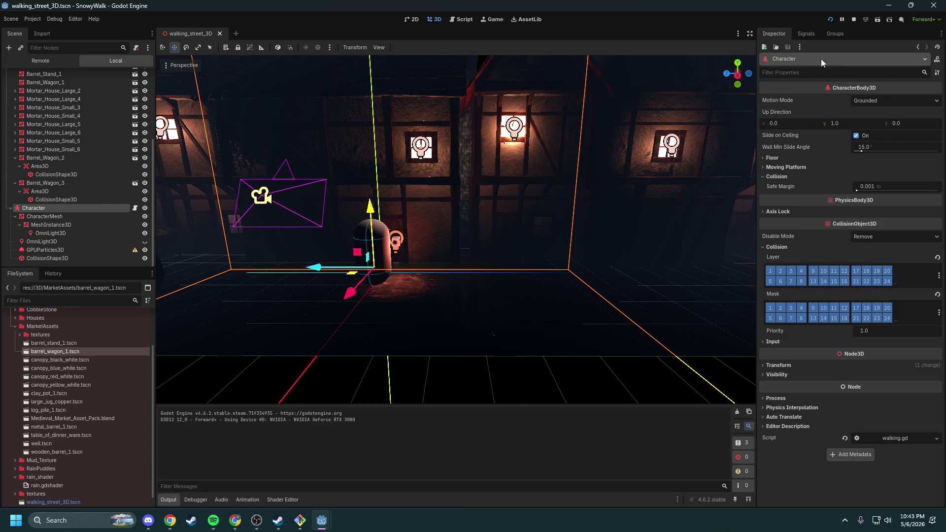
pyautogui.click(868, 101)
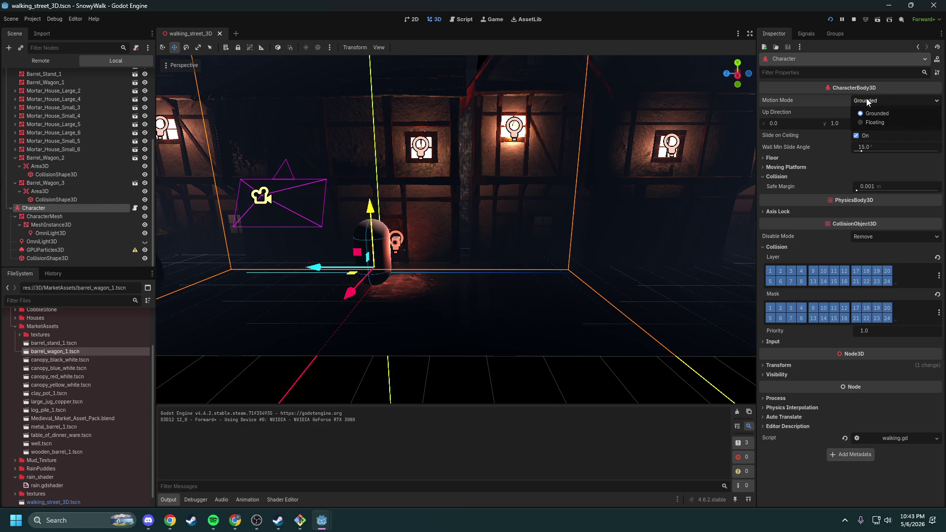
pyautogui.click(873, 123)
pyautogui.click(843, 18)
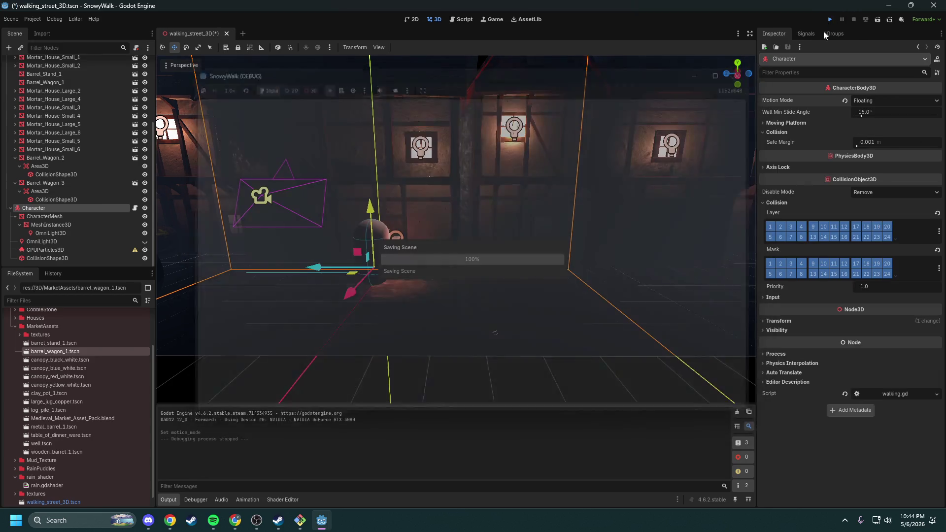
# Step: Walk the floating capsule with A, W and S up to the barrel wagon, then stop the game
pyautogui.press('a')
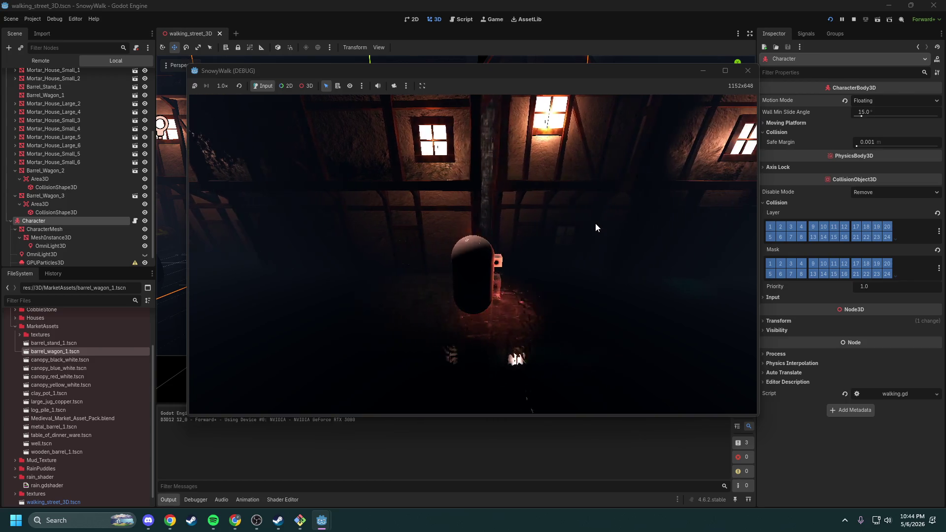
pyautogui.press('a')
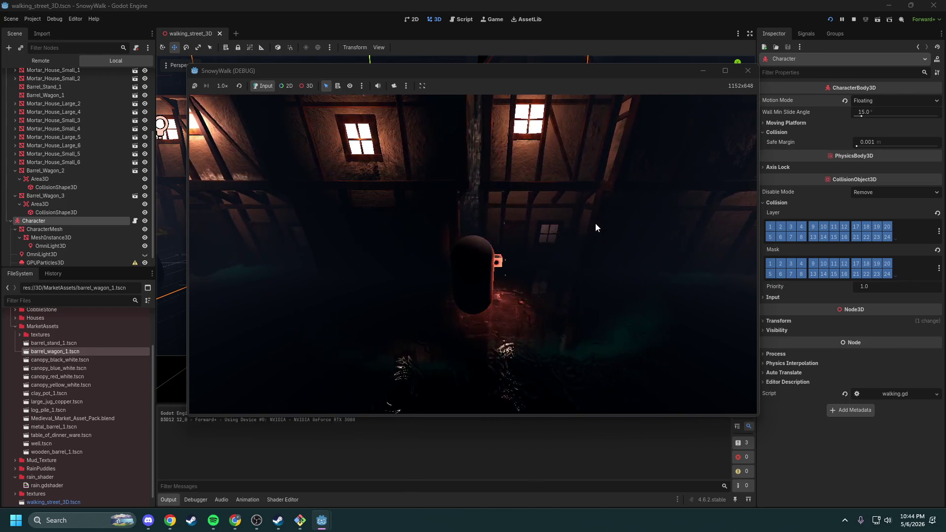
pyautogui.press('w')
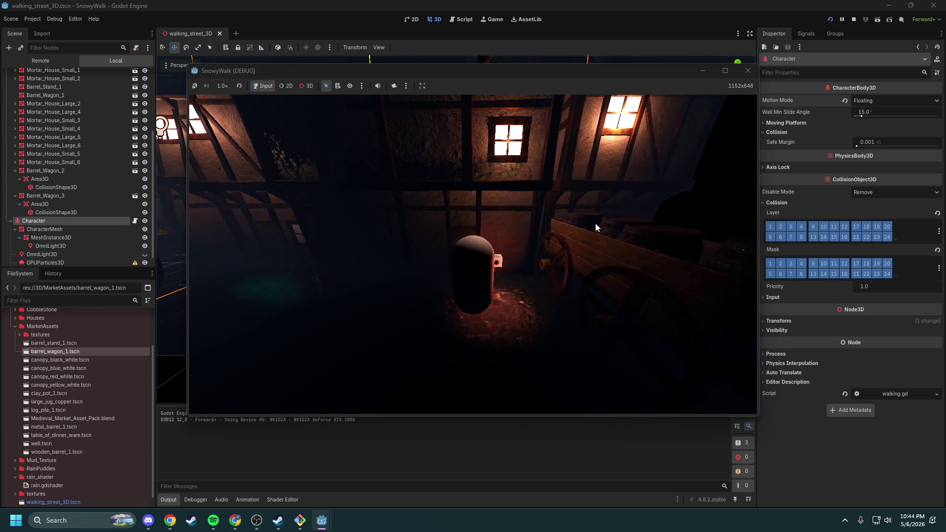
pyautogui.press('s')
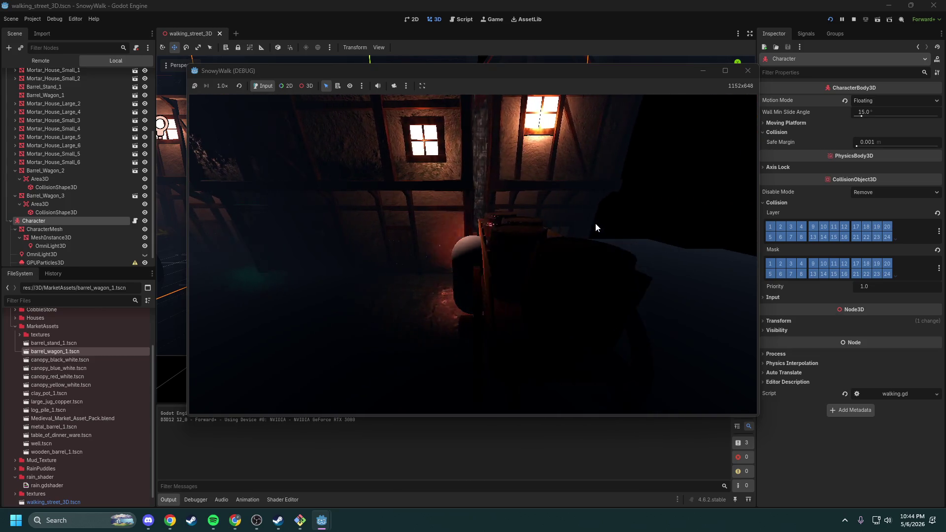
pyautogui.press('a')
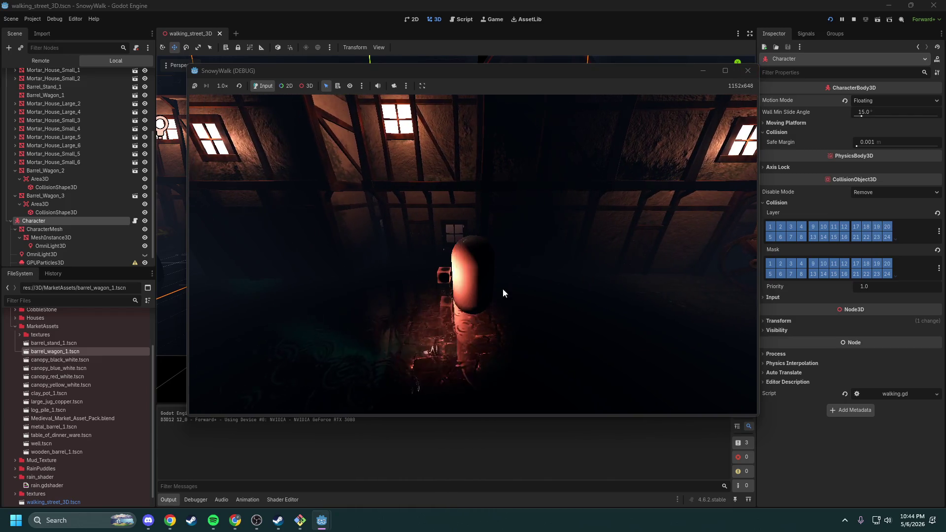
pyautogui.click(747, 71)
pyautogui.scroll(-5, 552, 239)
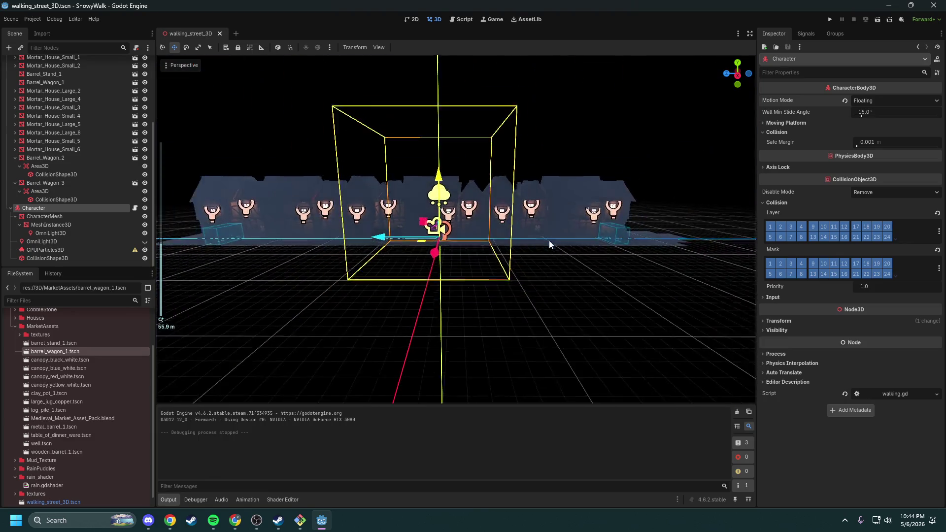
# Step: Slide Barrel_Wagon_2 and Barrel_Wagon_3 along the Z axis, undoing a stray collision-box move
pyautogui.scroll(5, 552, 239)
pyautogui.scroll(3, 481, 251)
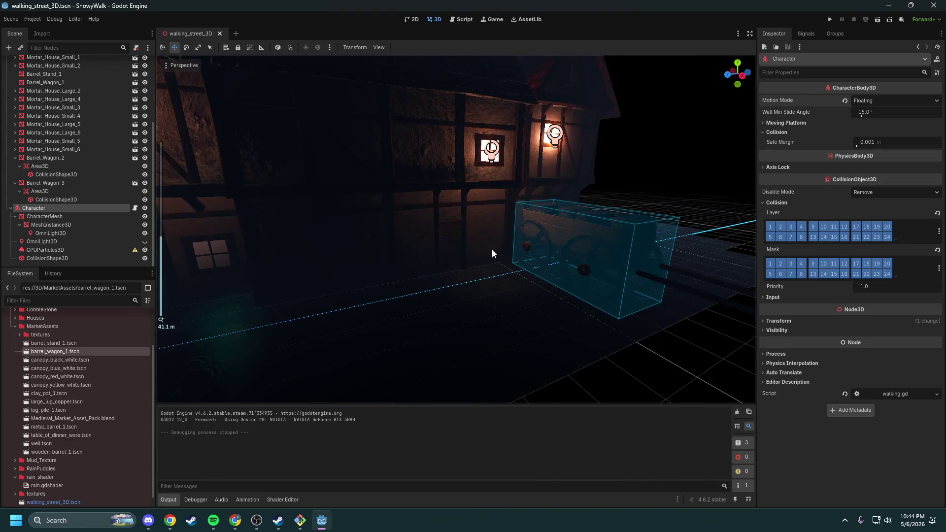
pyautogui.click(481, 251)
pyautogui.scroll(3, 481, 251)
pyautogui.scroll(-3, 513, 291)
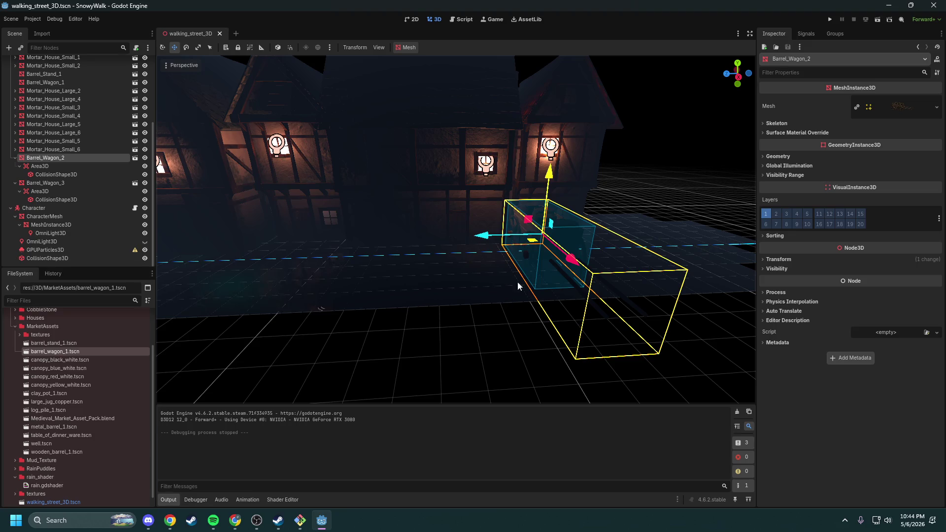
pyautogui.moveTo(483, 236); pyautogui.dragTo(320, 236)
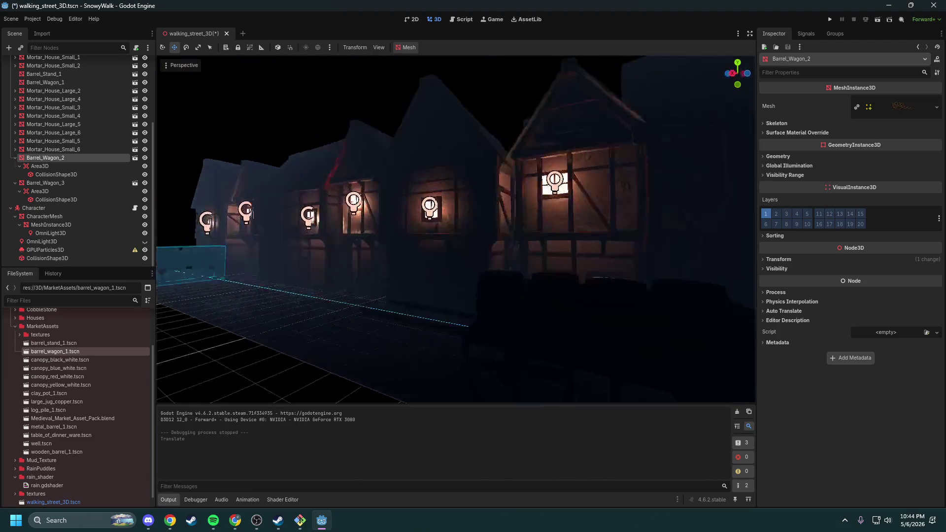
pyautogui.click(428, 219)
pyautogui.moveTo(380, 222)
pyautogui.mouseDown()
pyautogui.moveTo(452, 225)
pyautogui.moveTo(443, 217)
pyautogui.mouseUp()
pyautogui.hotkey('ctrl', 'z')
pyautogui.click(46, 183)
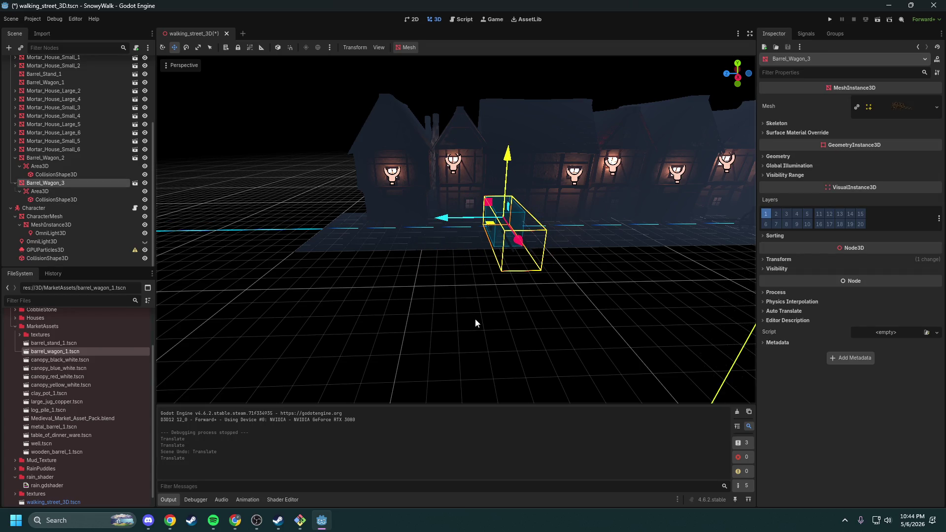
pyautogui.click(475, 323)
# Step: Collapse Barrel_Wagon_2 and Barrel_Wagon_3 in the scene tree
pyautogui.press('w')
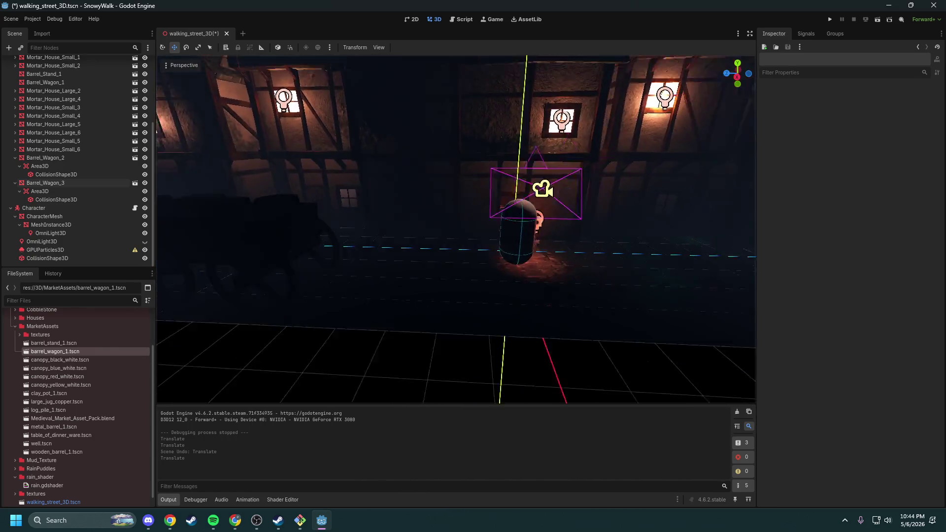
pyautogui.click(15, 158)
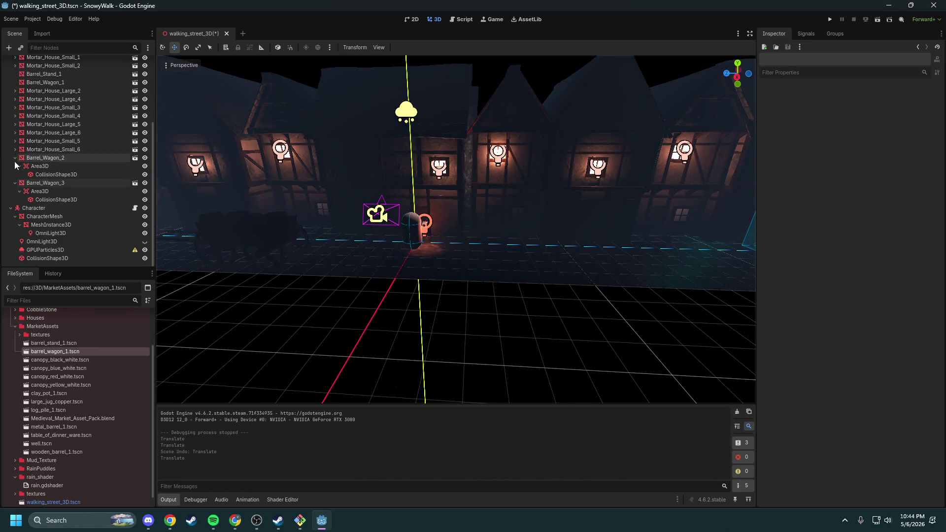
pyautogui.click(15, 183)
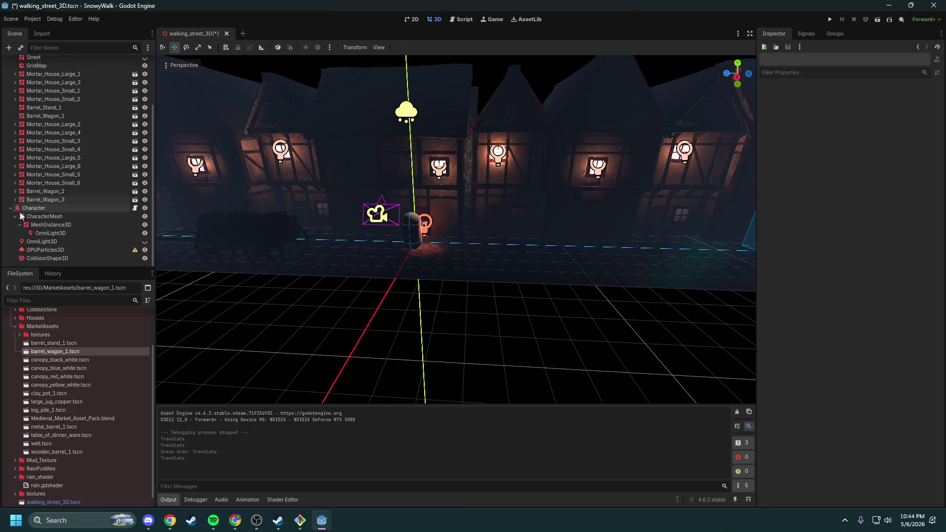
# Step: Review the Character body's Inspector sections, leaving its Disable Mode on Remove
pyautogui.click(67, 211)
pyautogui.click(793, 127)
pyautogui.click(798, 124)
pyautogui.click(792, 132)
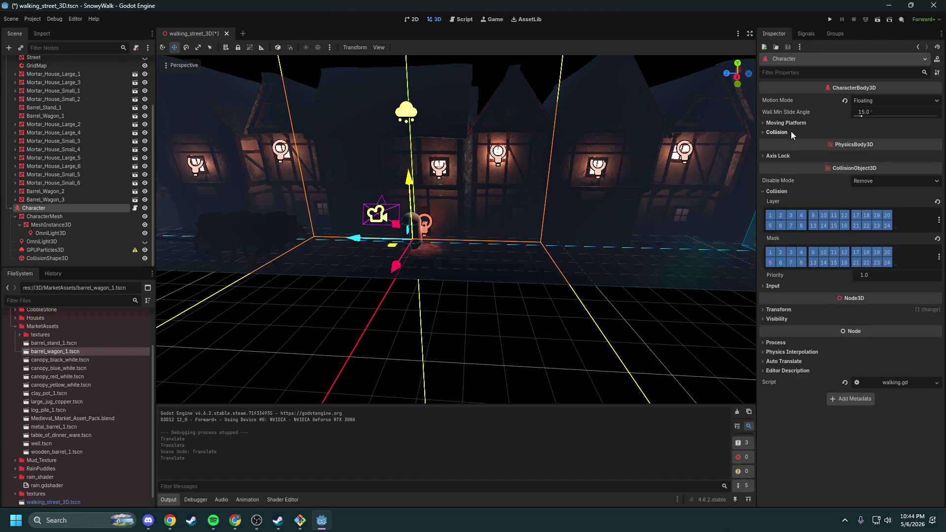
pyautogui.click(788, 154)
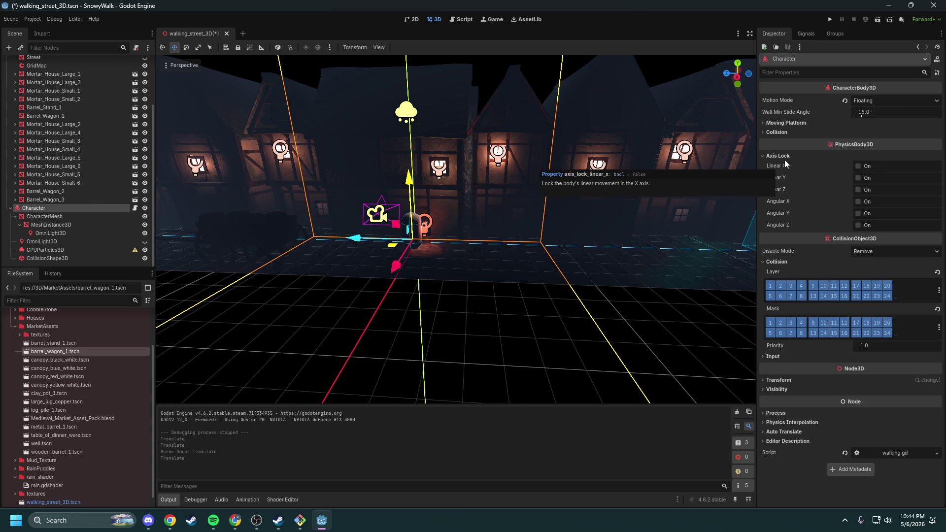
pyautogui.click(787, 158)
pyautogui.moveTo(792, 179)
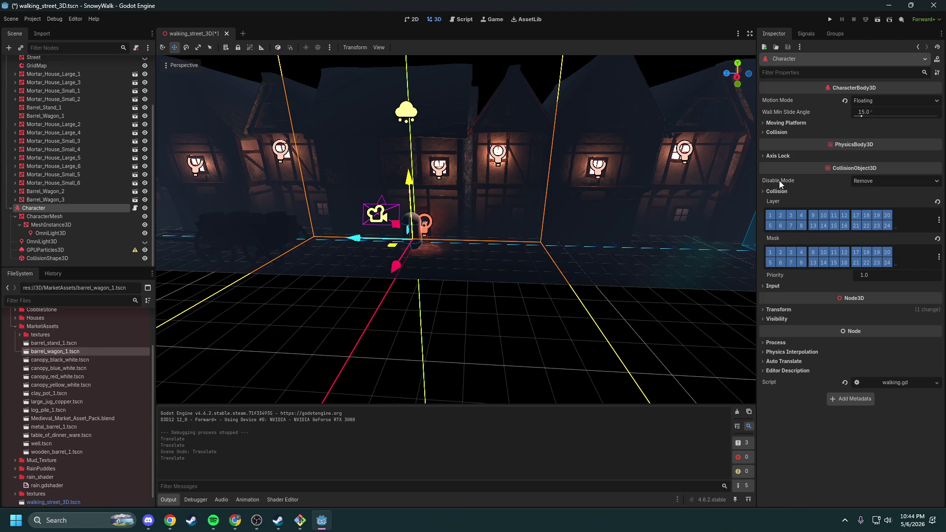
pyautogui.press('super+shift+s')
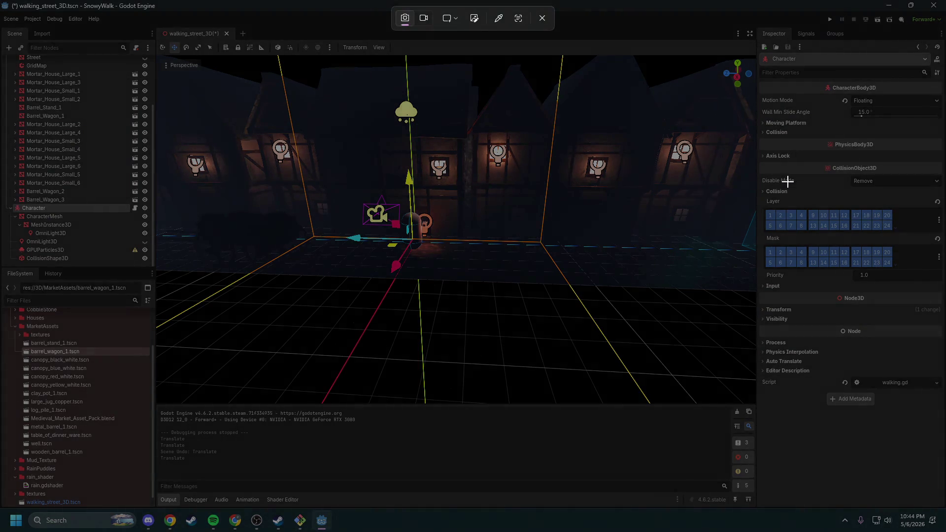
pyautogui.press('Escape')
pyautogui.click(867, 181)
pyautogui.click(867, 182)
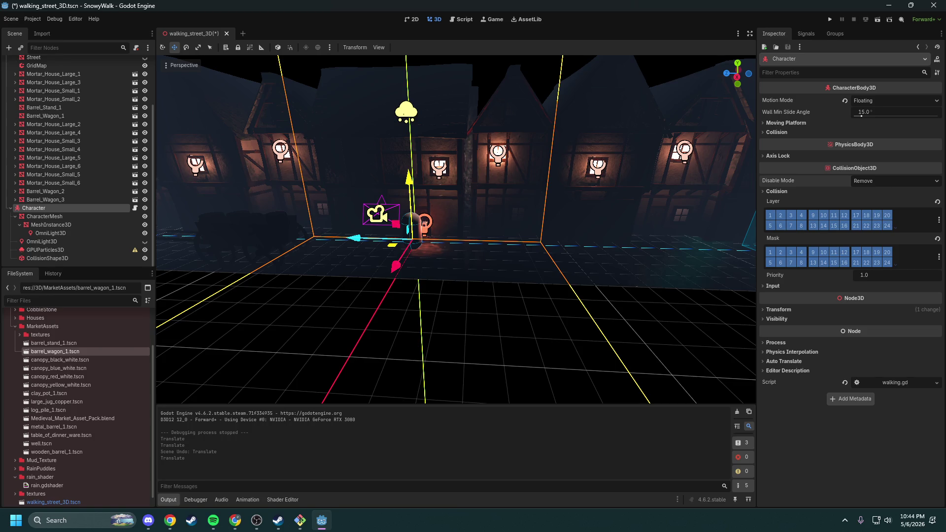
pyautogui.hotkey('alt', 'Tab')
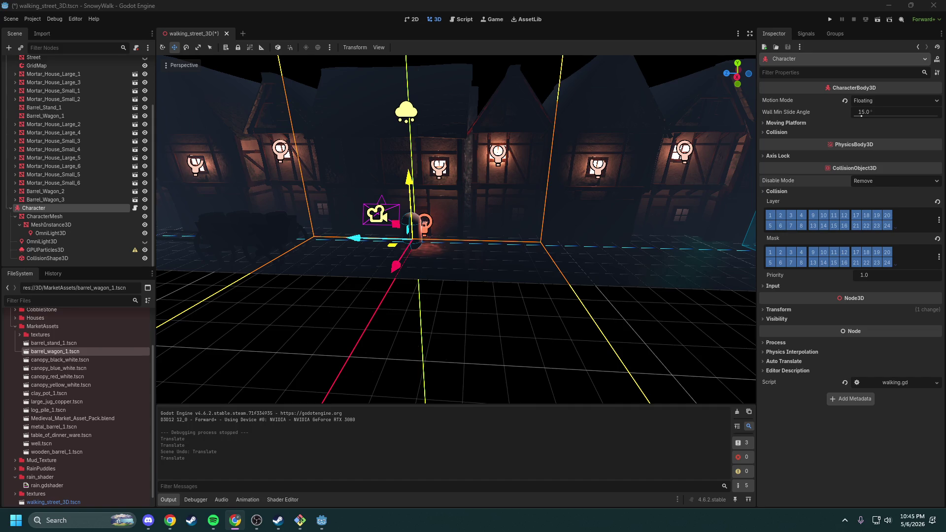
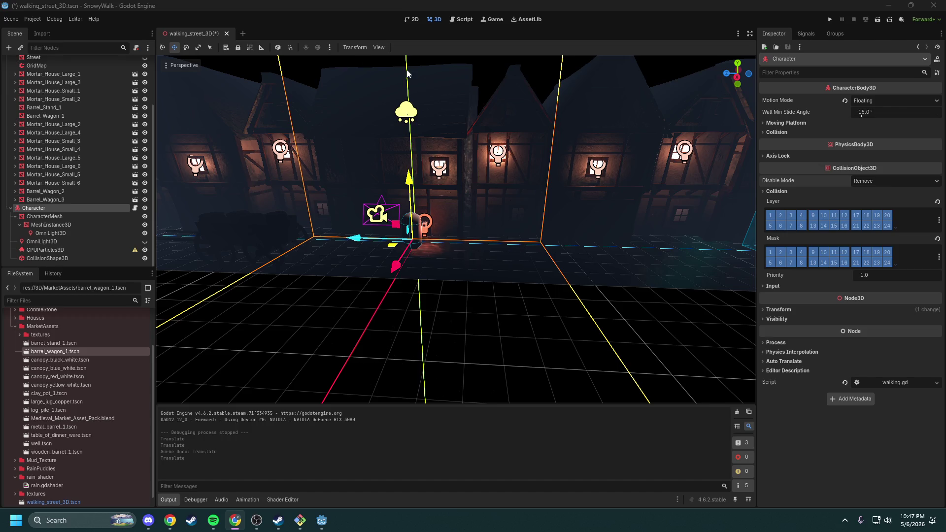
# Step: Turn on Debug > Visible Collision Shapes, then save and run the street scene
pyautogui.click(53, 19)
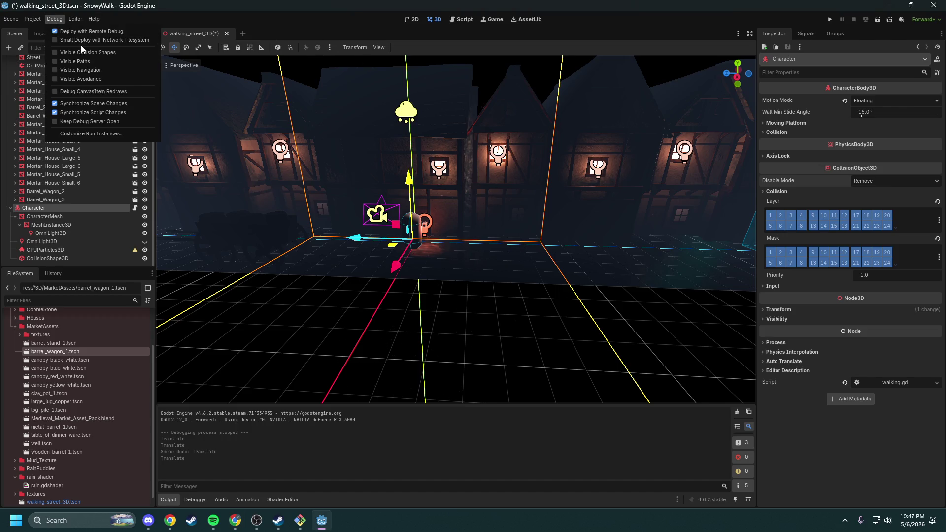
pyautogui.click(830, 21)
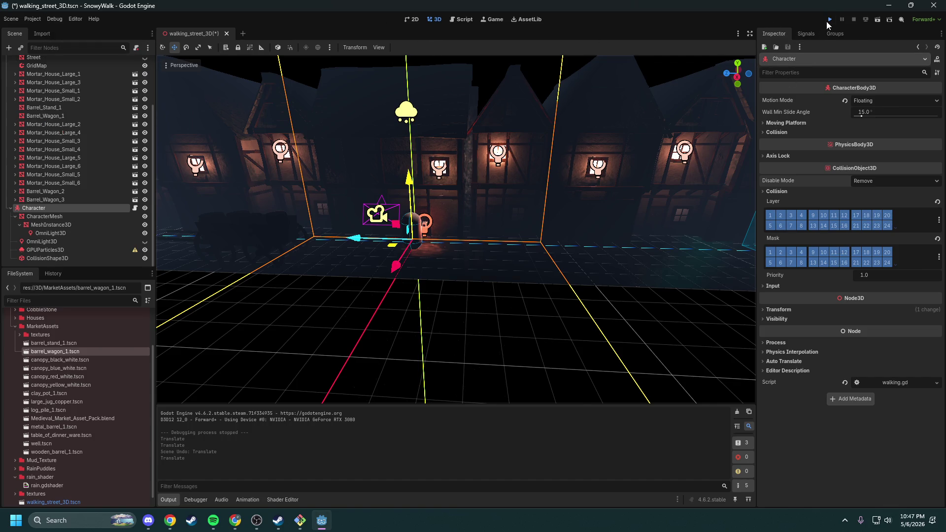
pyautogui.click(830, 20)
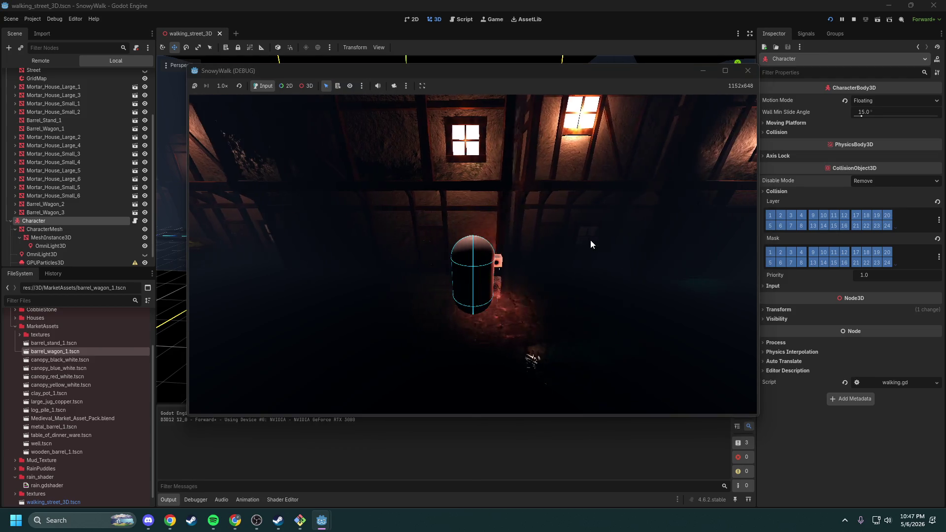
# Step: Swing the camera left and right around the capsule with D and A, then stop the game
pyautogui.press('d')
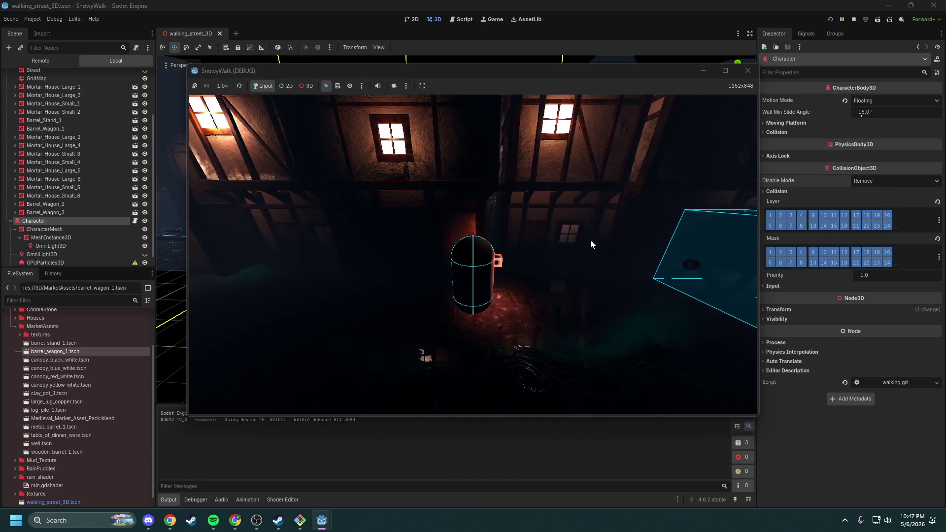
pyautogui.press('d')
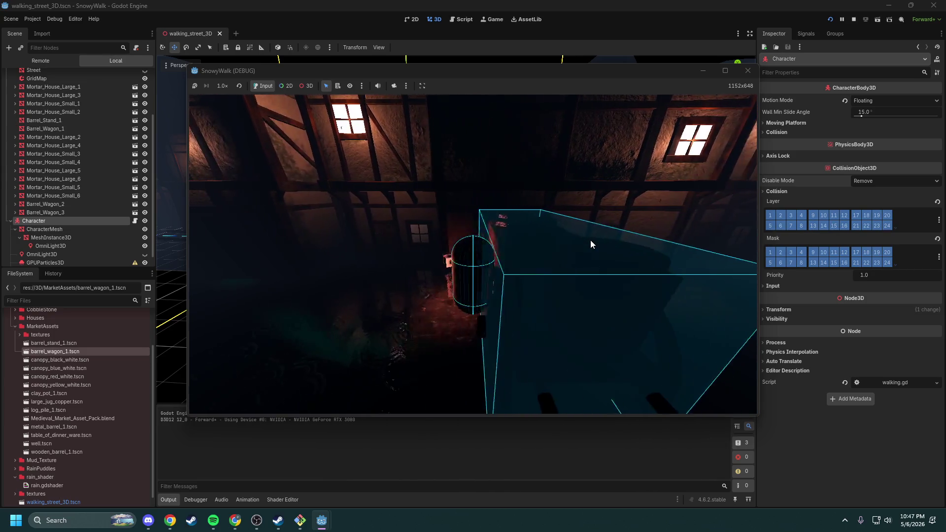
pyautogui.press('a')
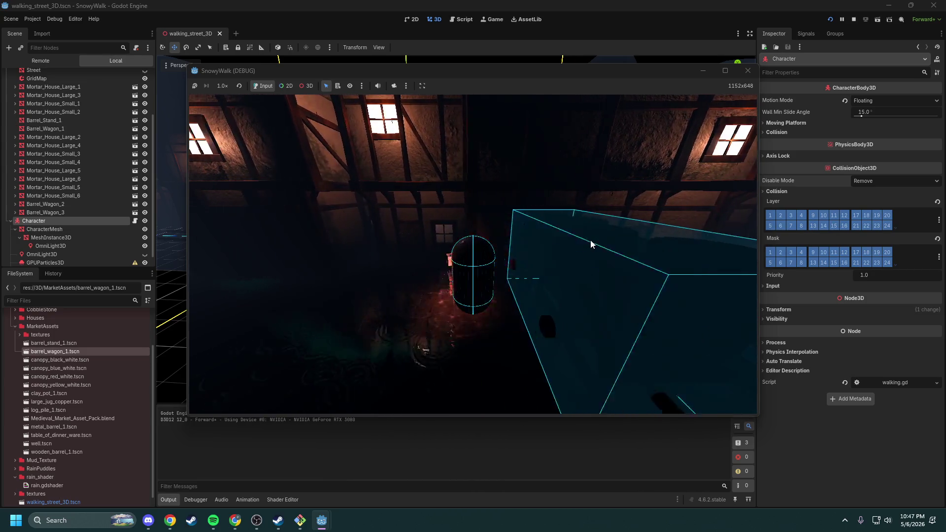
pyautogui.press('d')
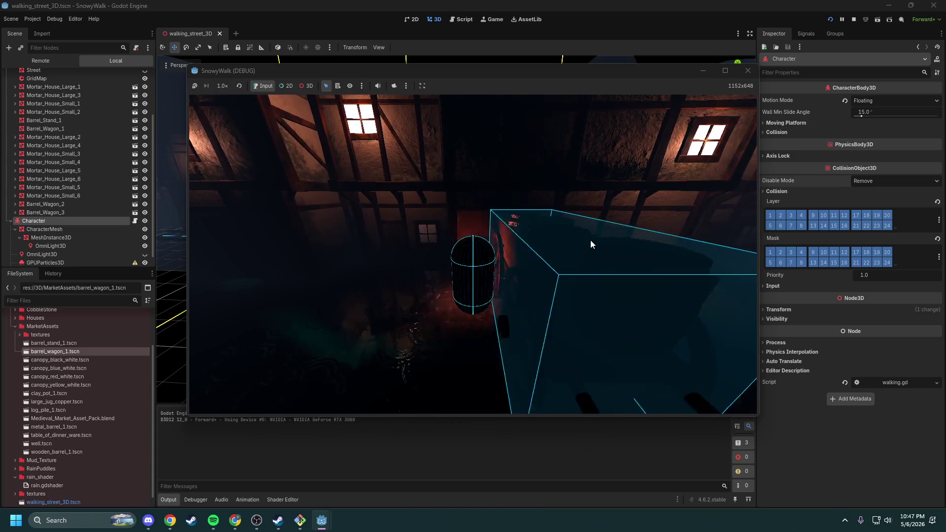
pyautogui.press('d')
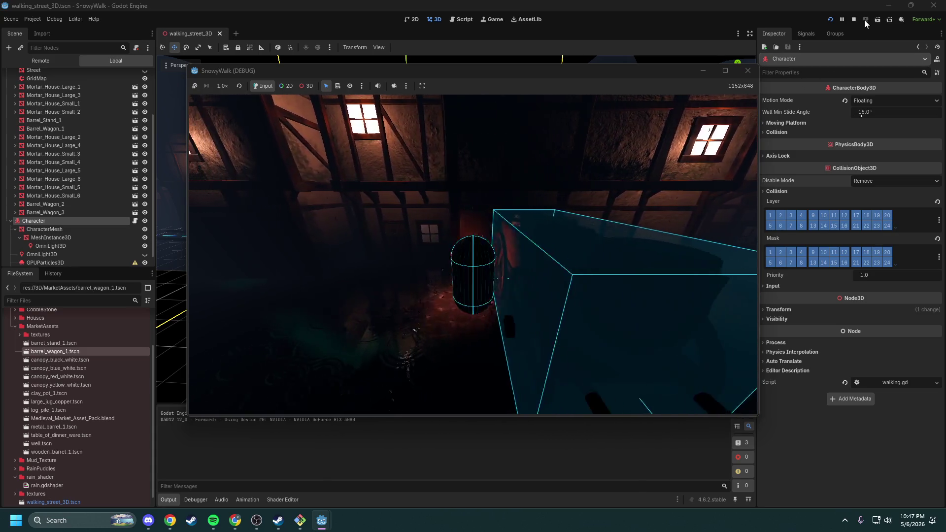
pyautogui.click(854, 19)
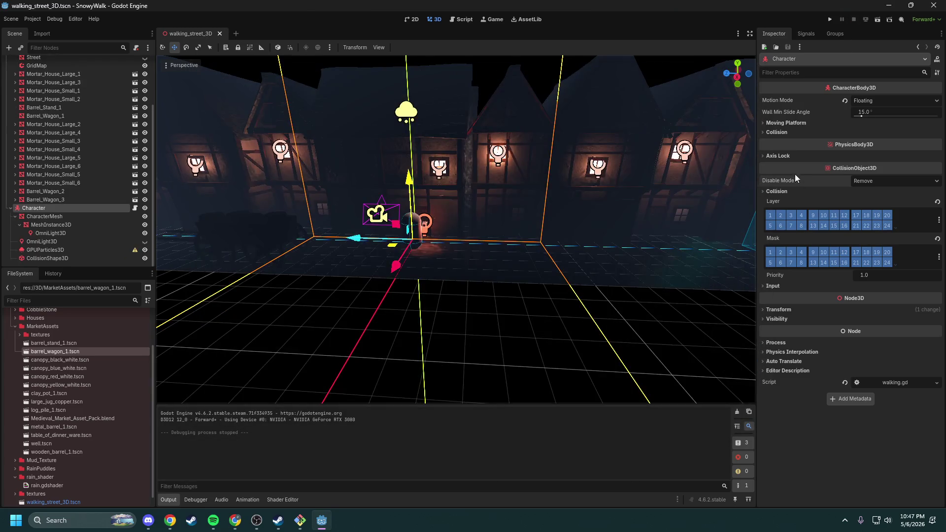
pyautogui.click(774, 132)
pyautogui.click(775, 131)
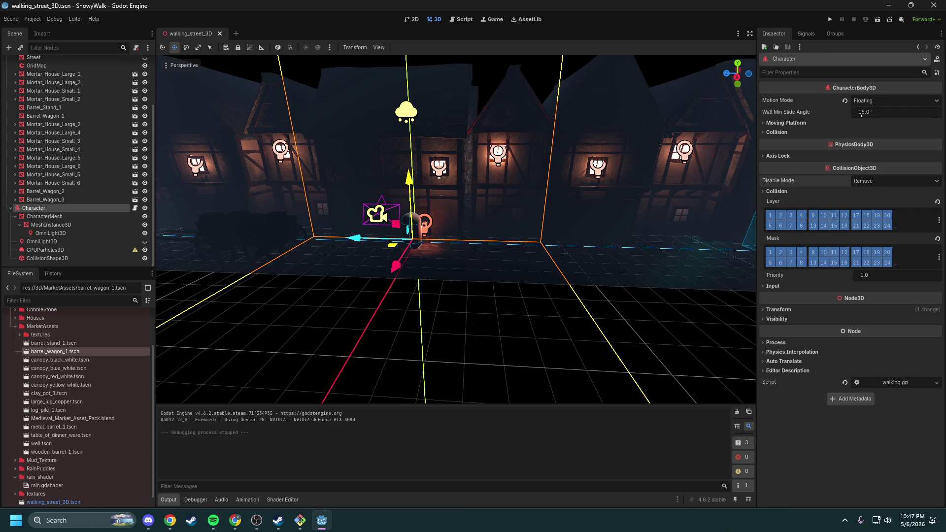
pyautogui.hotkey('alt', 'Tab')
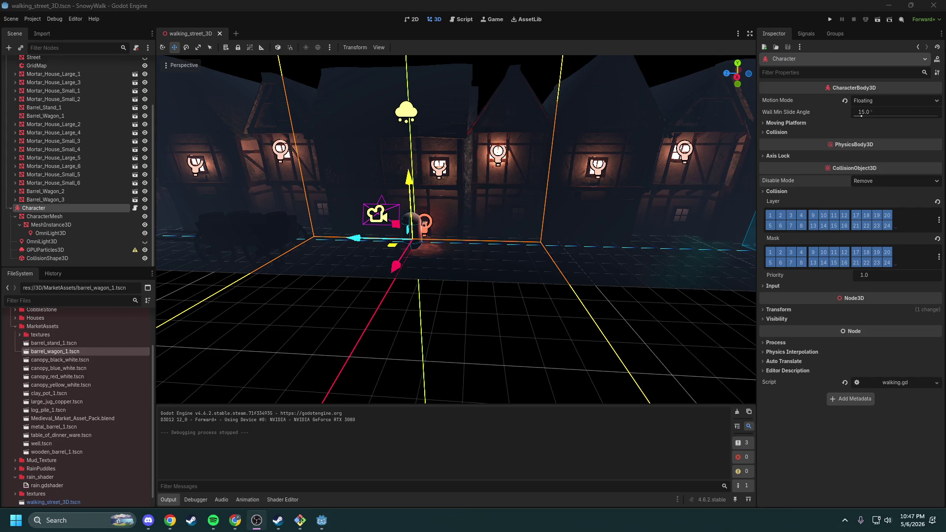
pyautogui.hotkey('alt', 'Tab')
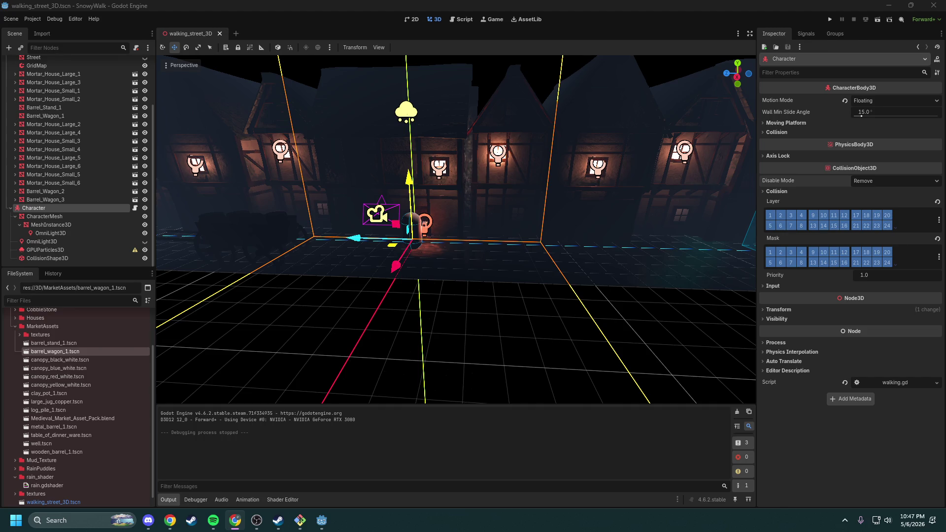
pyautogui.click(830, 19)
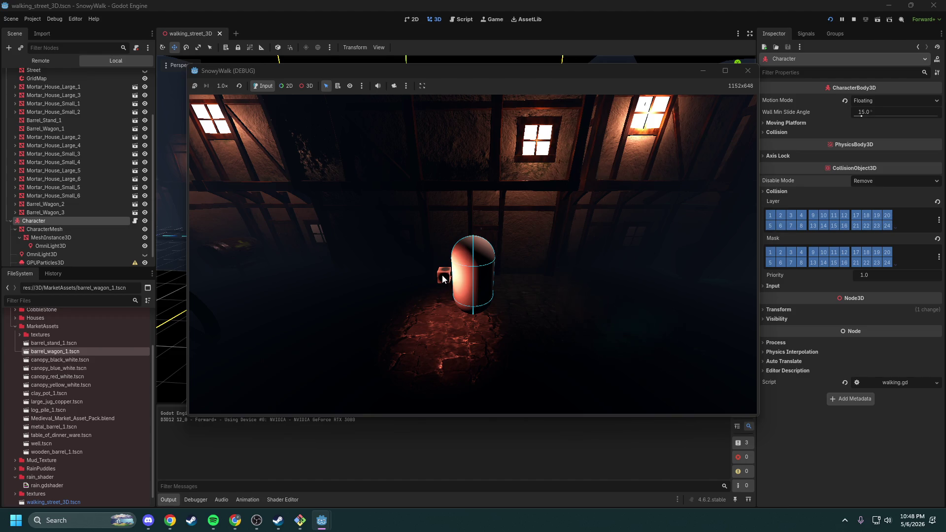
pyautogui.click(748, 71)
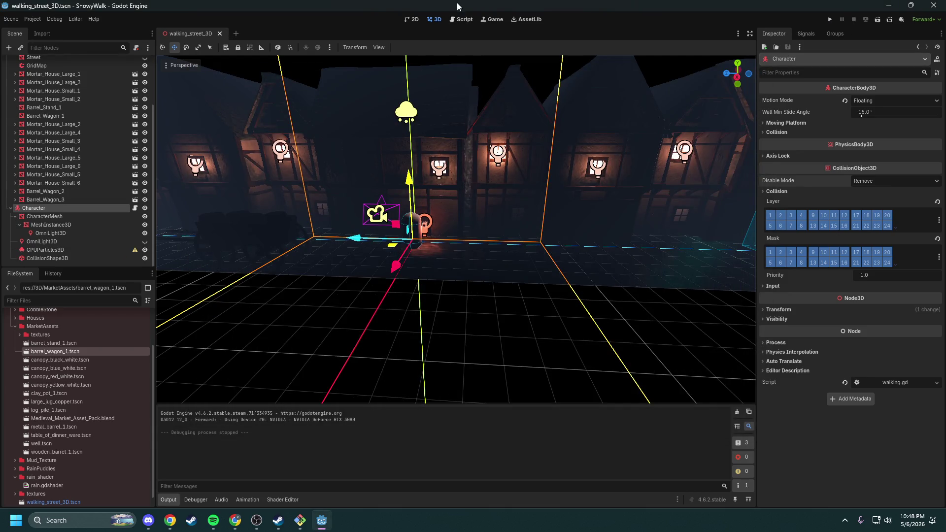
# Step: Orbit the view above the street and back to the capsule, then quit the Godot editor
pyautogui.moveTo(454, 208); pyautogui.dragTo(456, 256)
pyautogui.scroll(10, 456, 230)
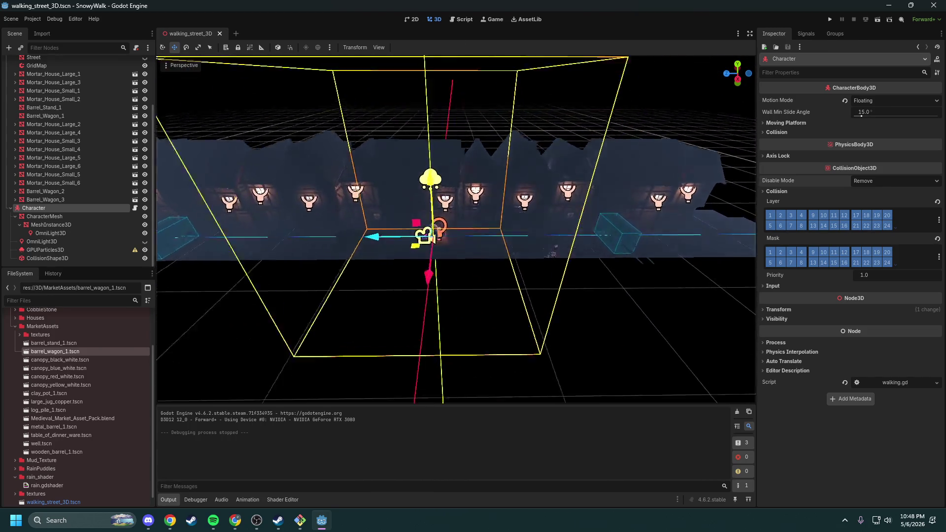
pyautogui.moveTo(518, 222); pyautogui.dragTo(525, 225)
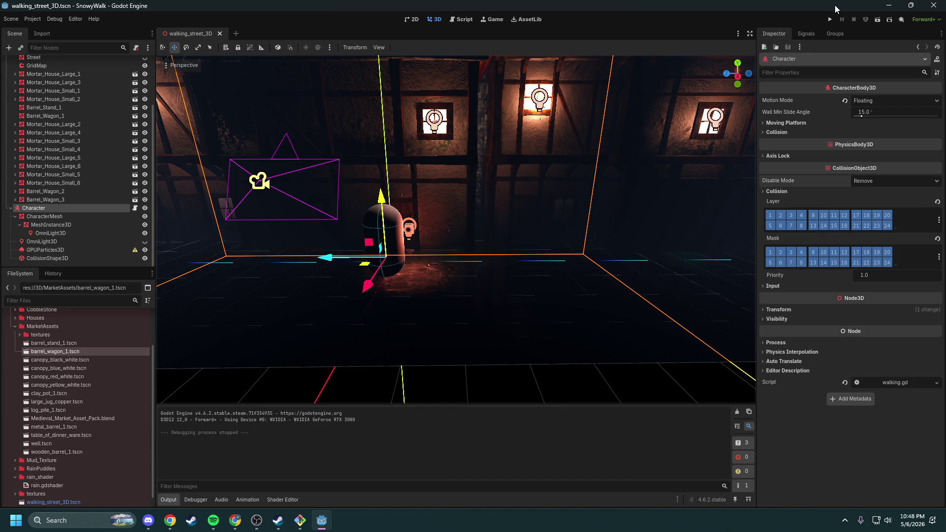
pyautogui.click(934, 5)
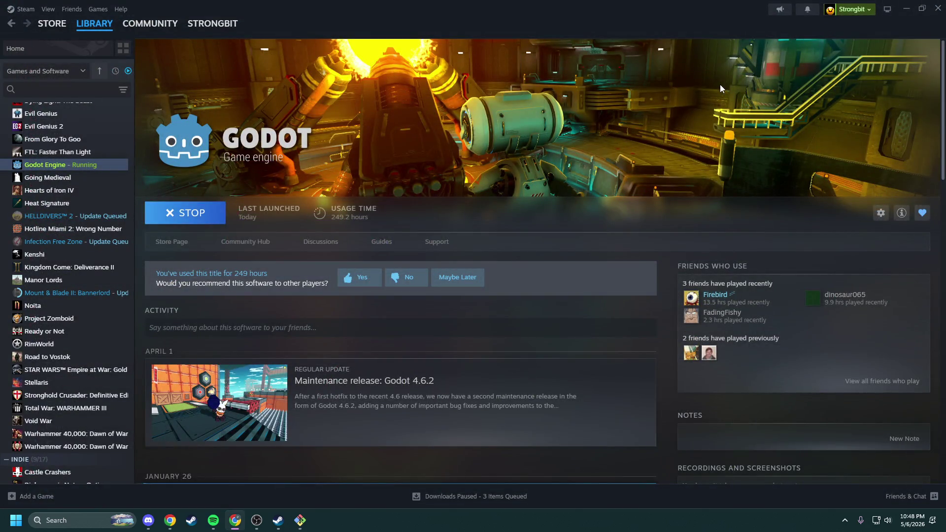